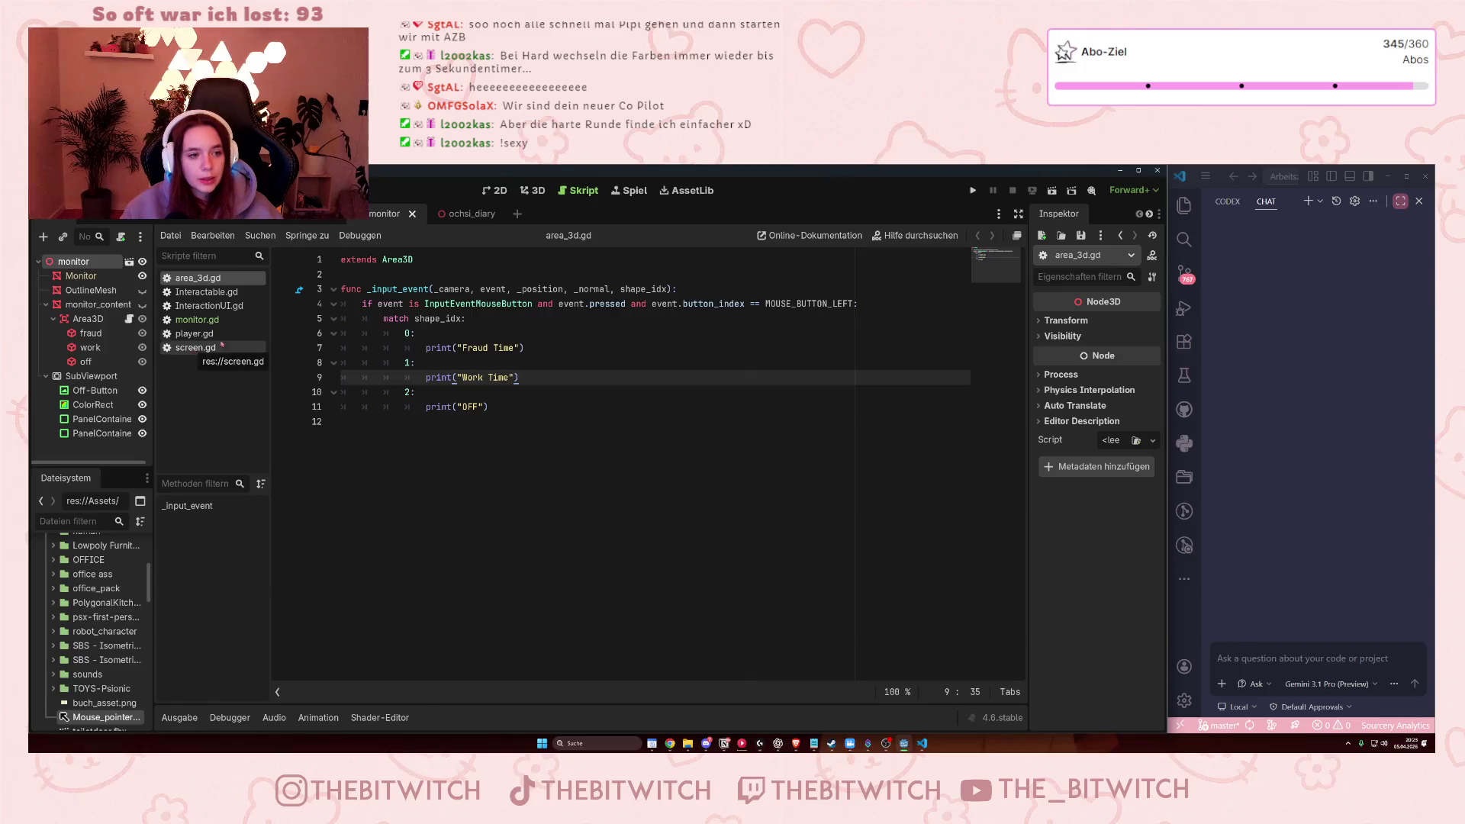
- Put the caret on the Fraud Time line of area_3d.gd and run the project
key("Up")
key("Up")
left_click(972, 190)
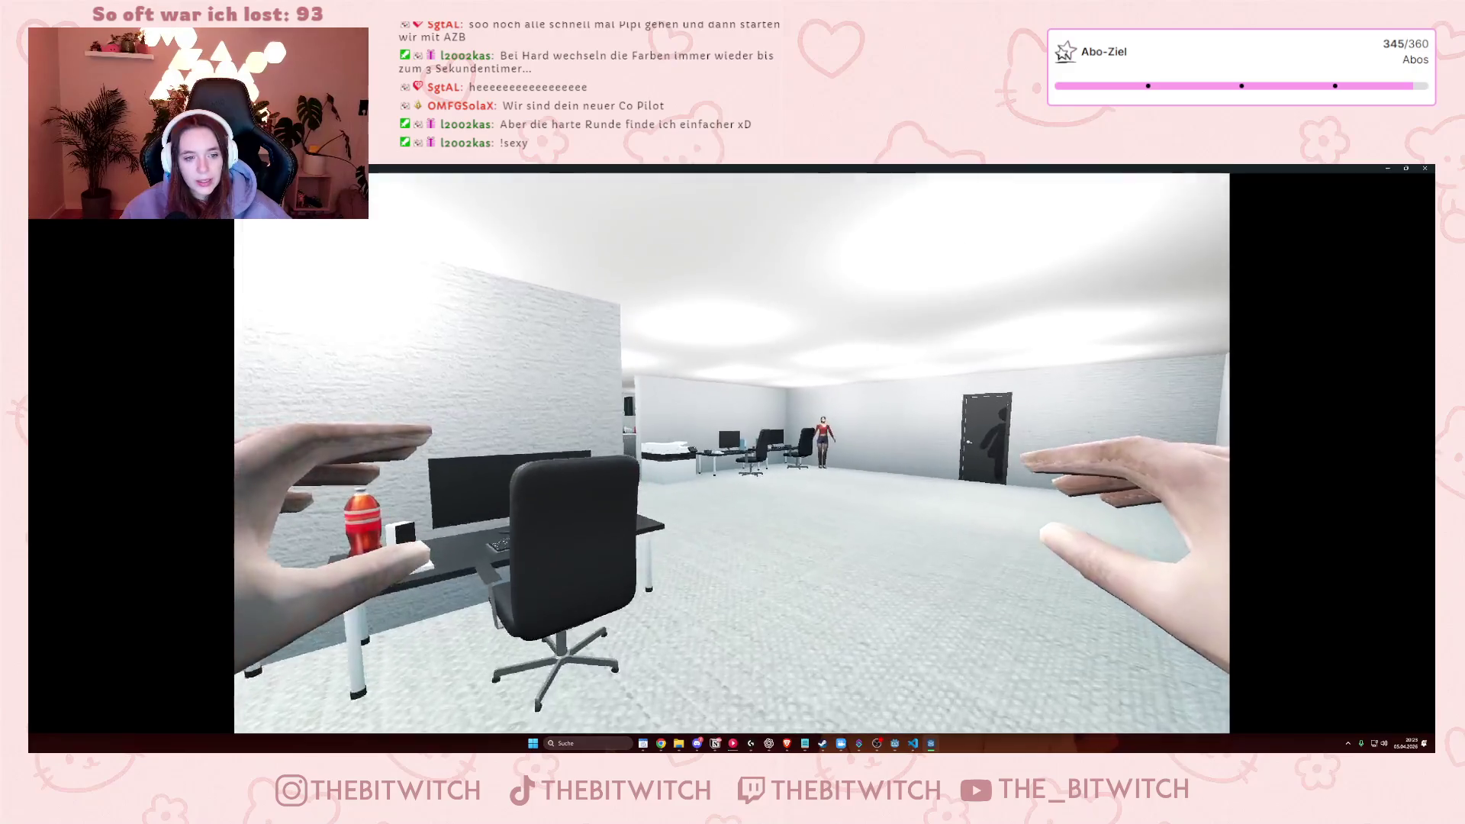
- Walk to the desk and switch on its monitor, then walk over and open the diary book
key("w")
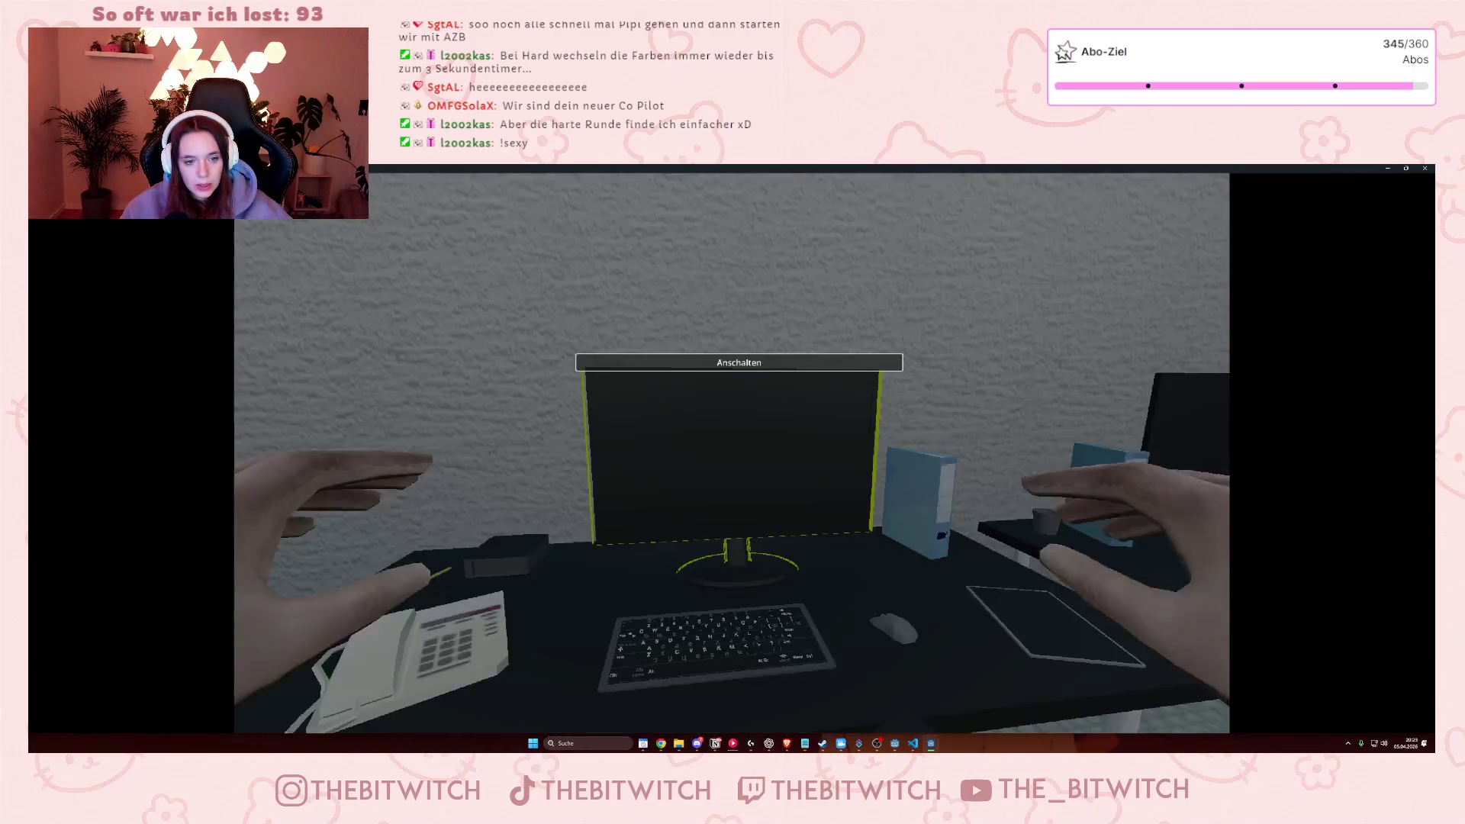
left_click(724, 448)
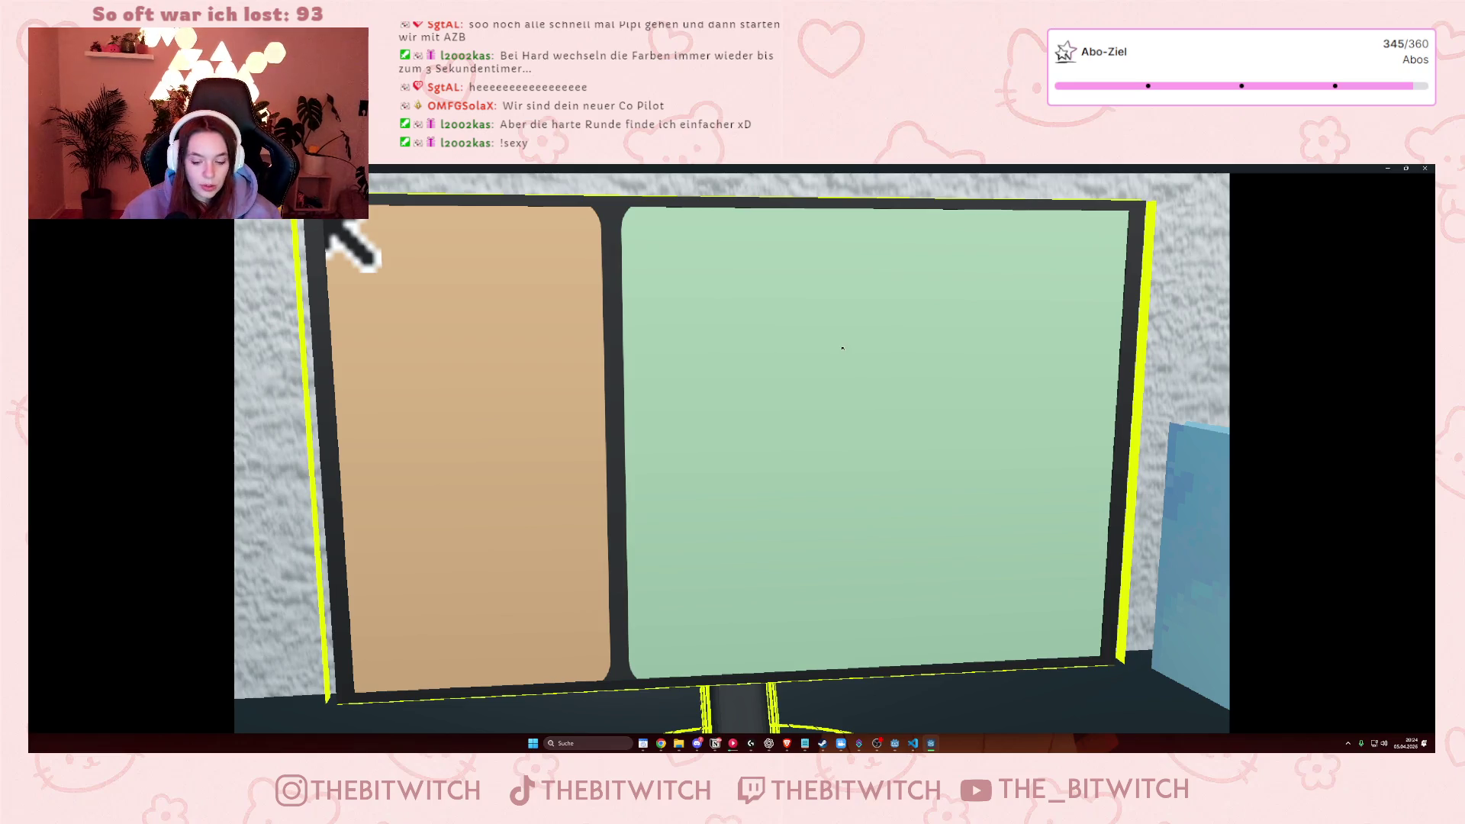
key("s")
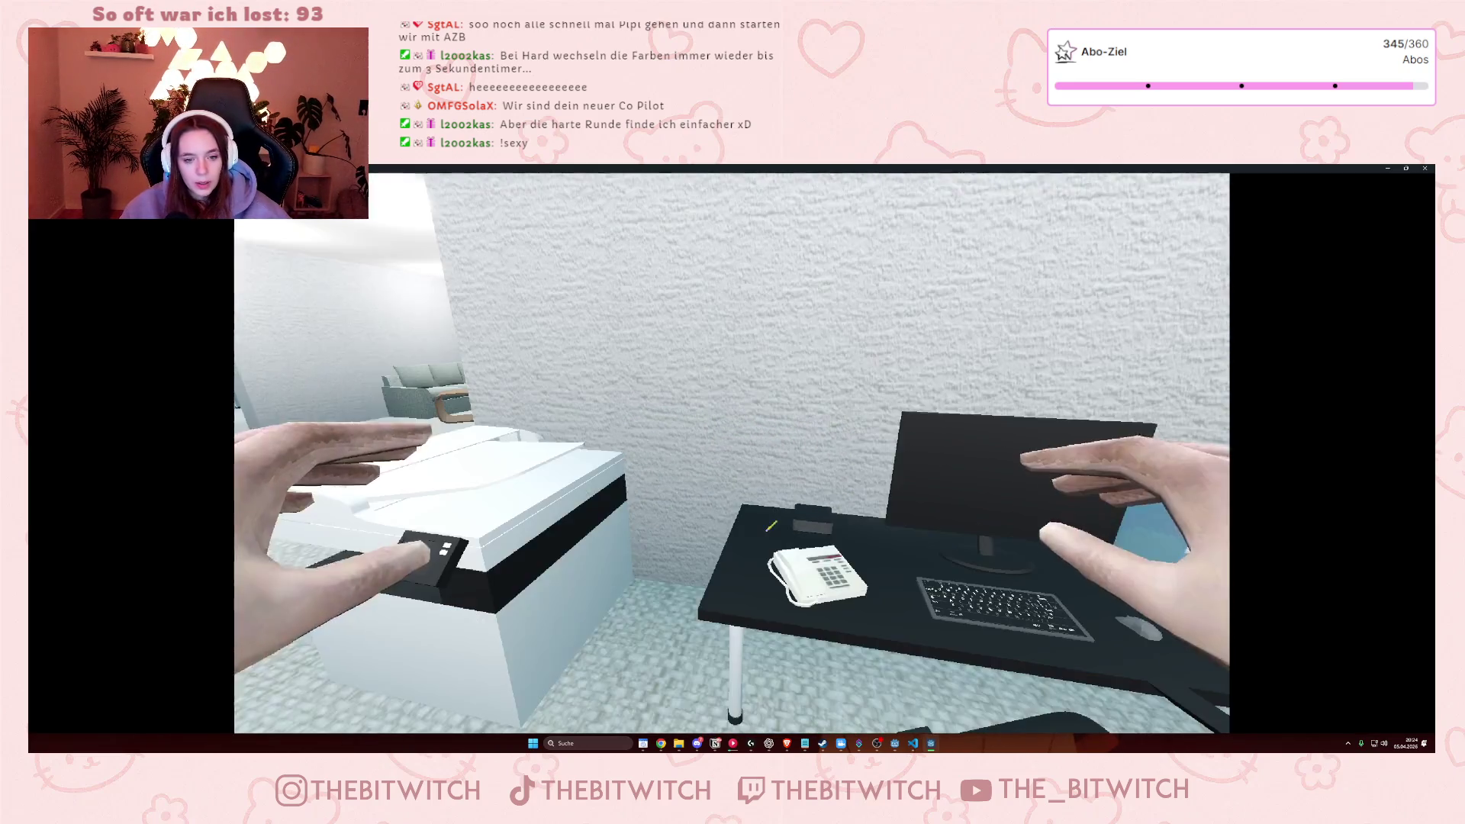
key("w")
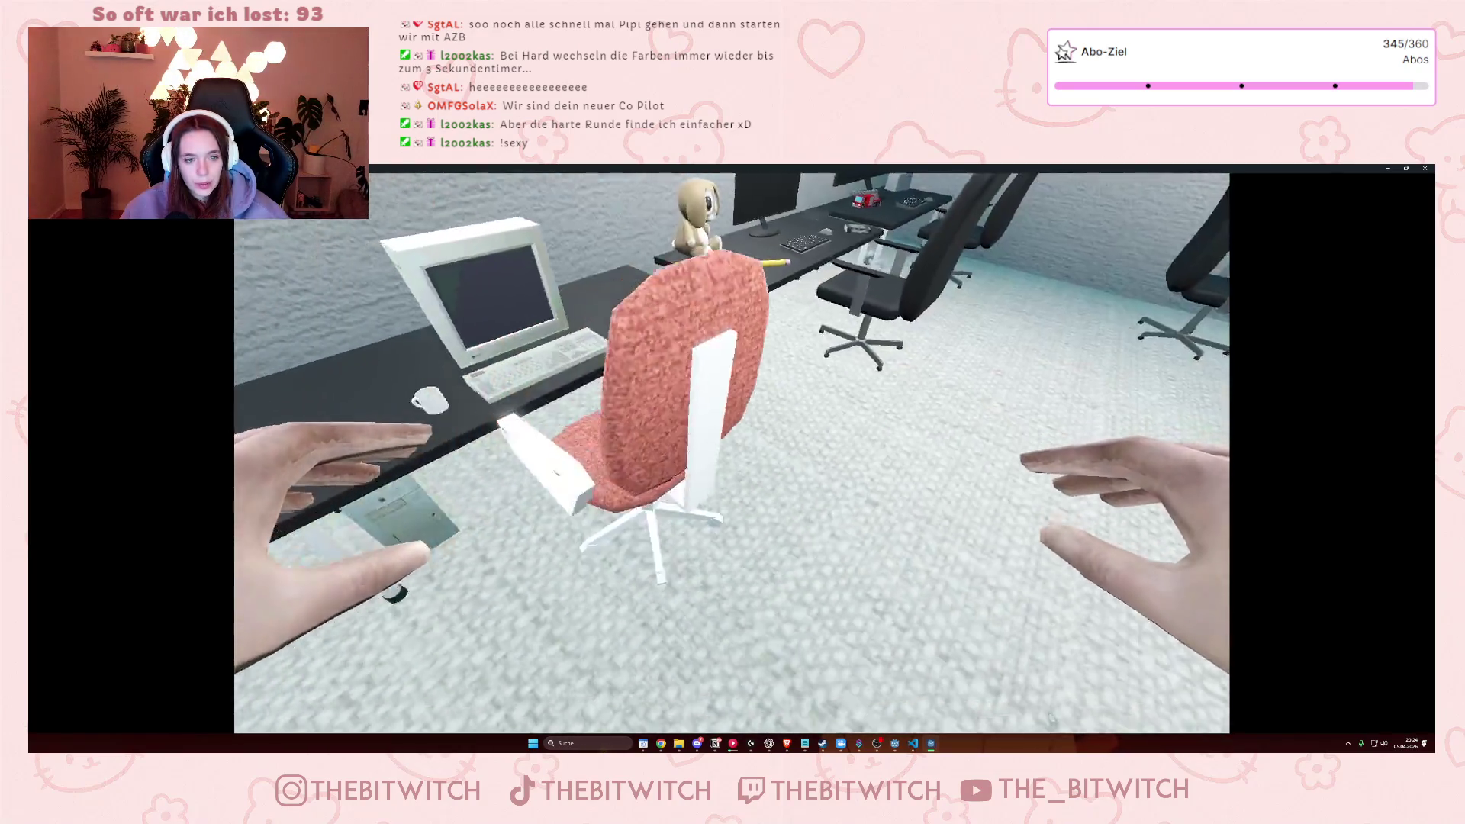
key("w")
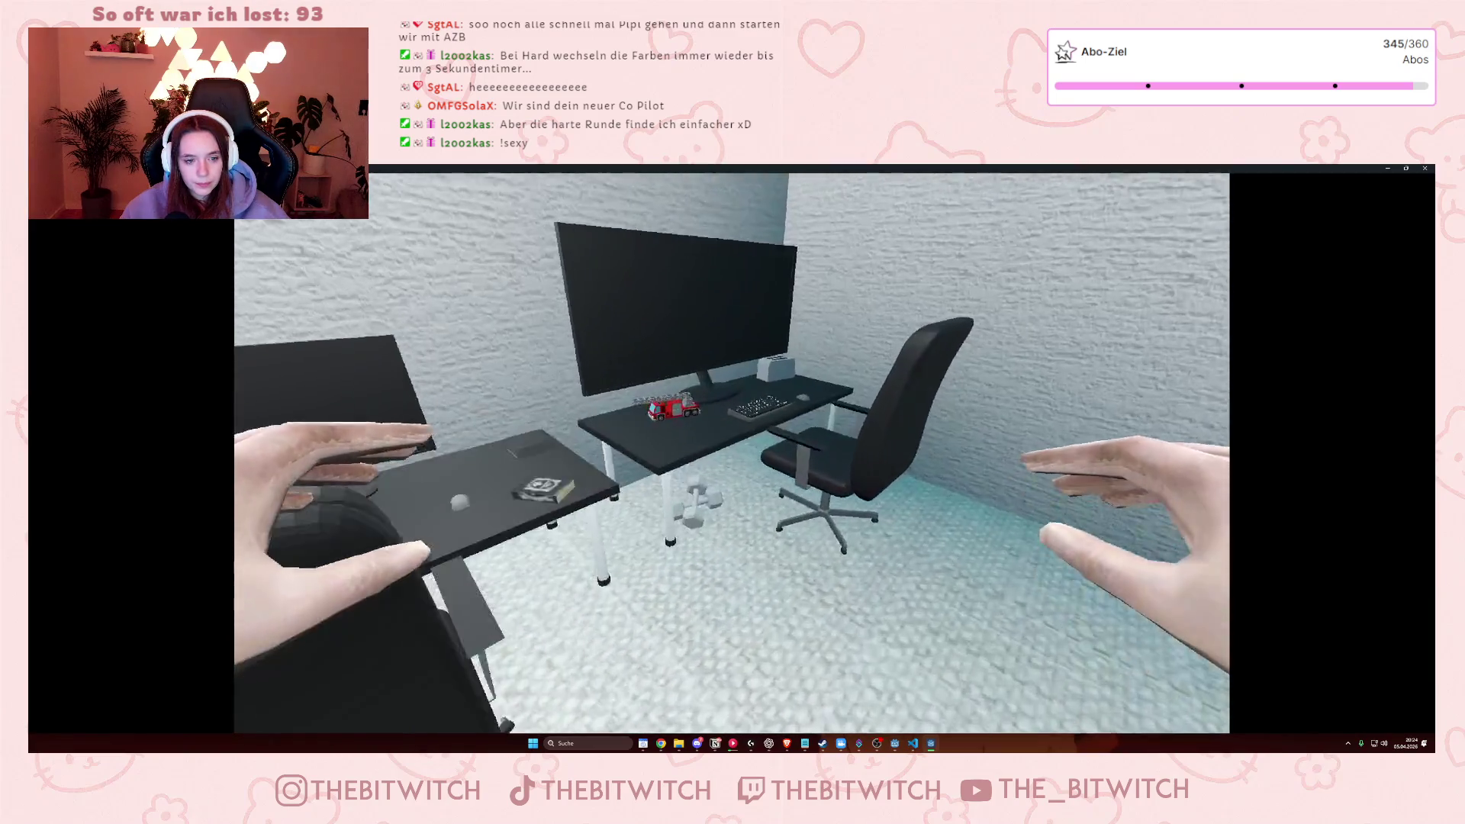
key("e")
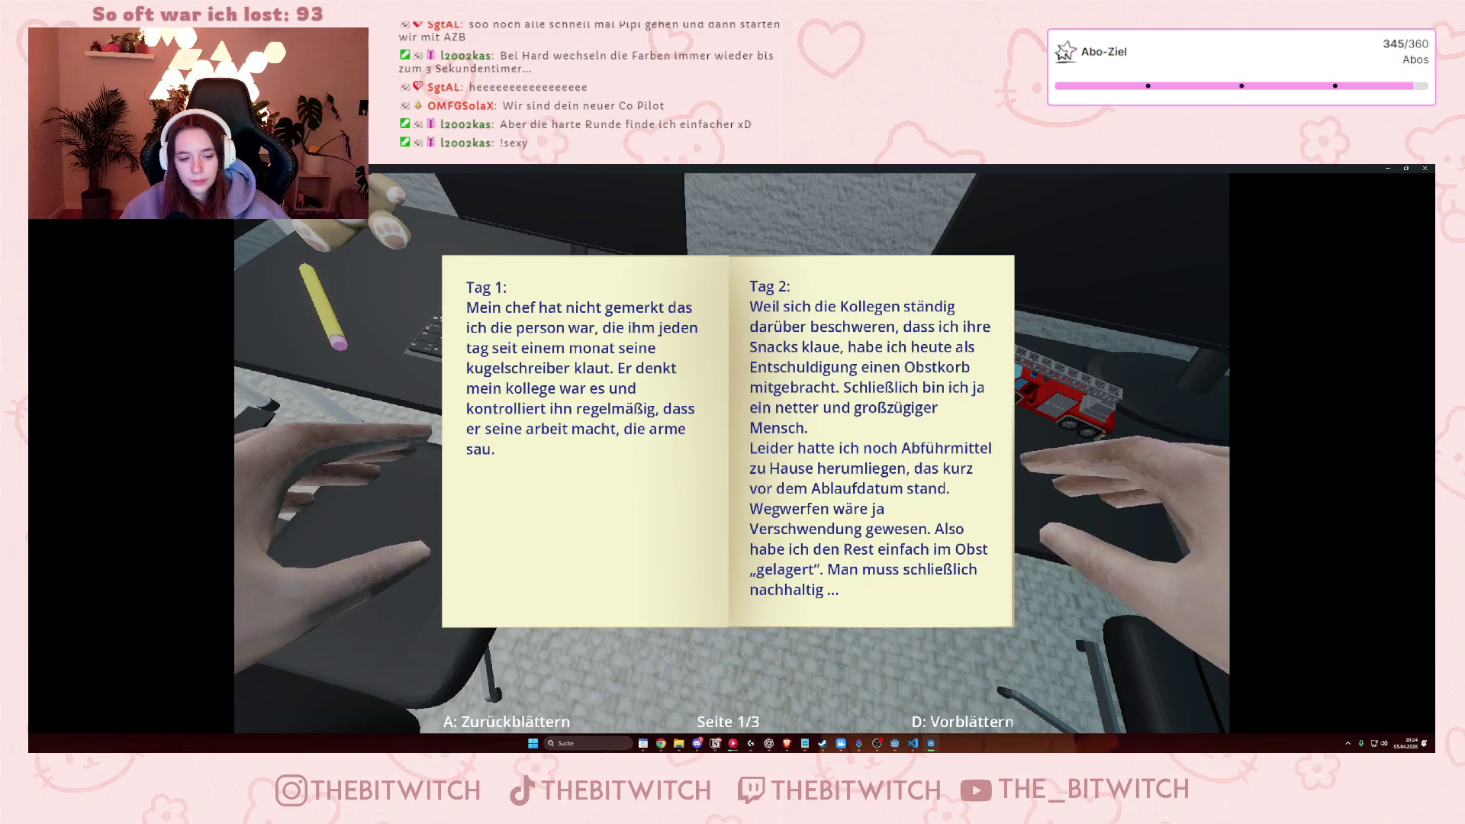
- Close the diary and walk from the kitchen through the office past the desks
key("e")
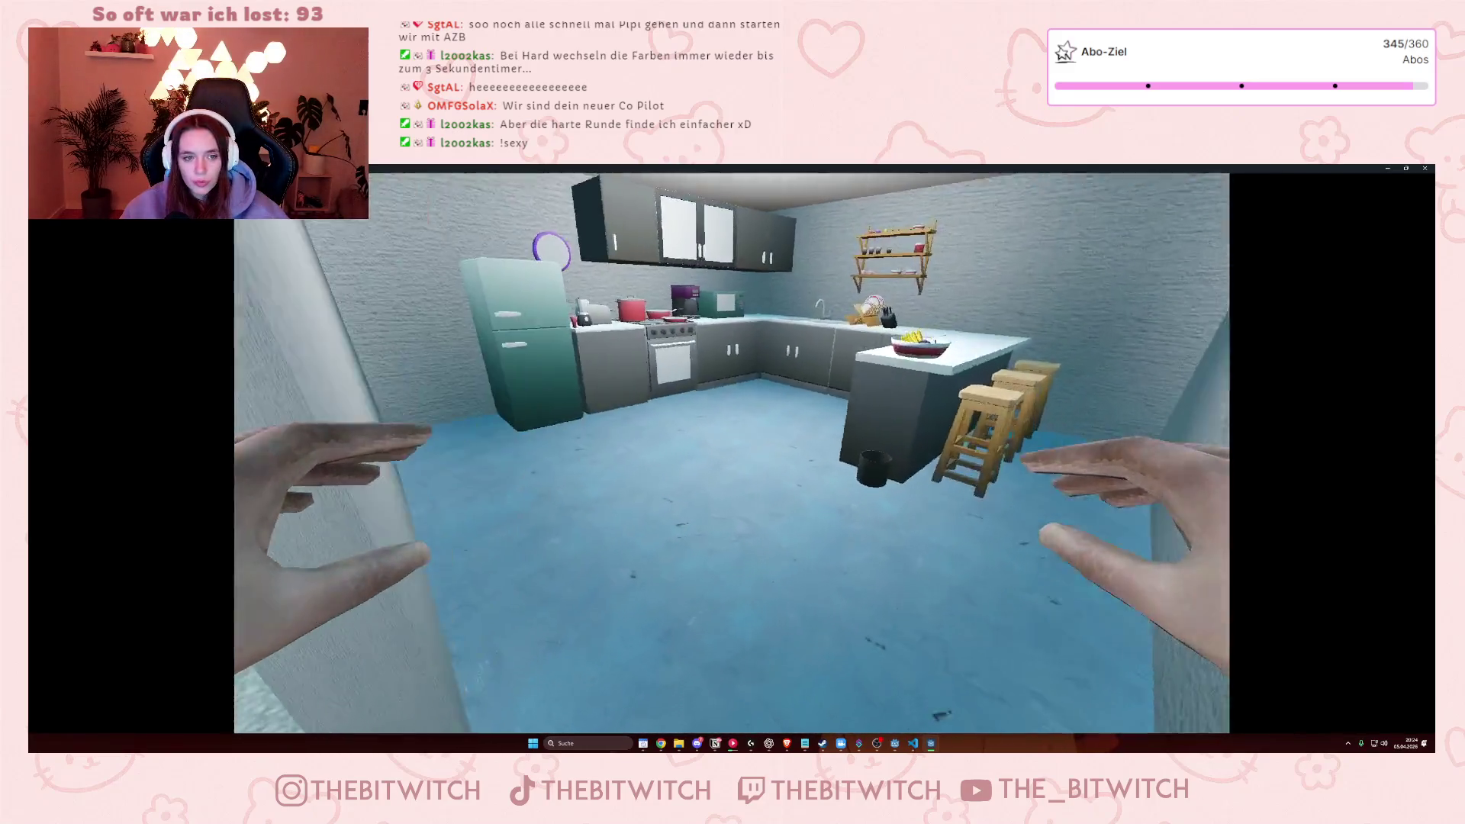
key("w")
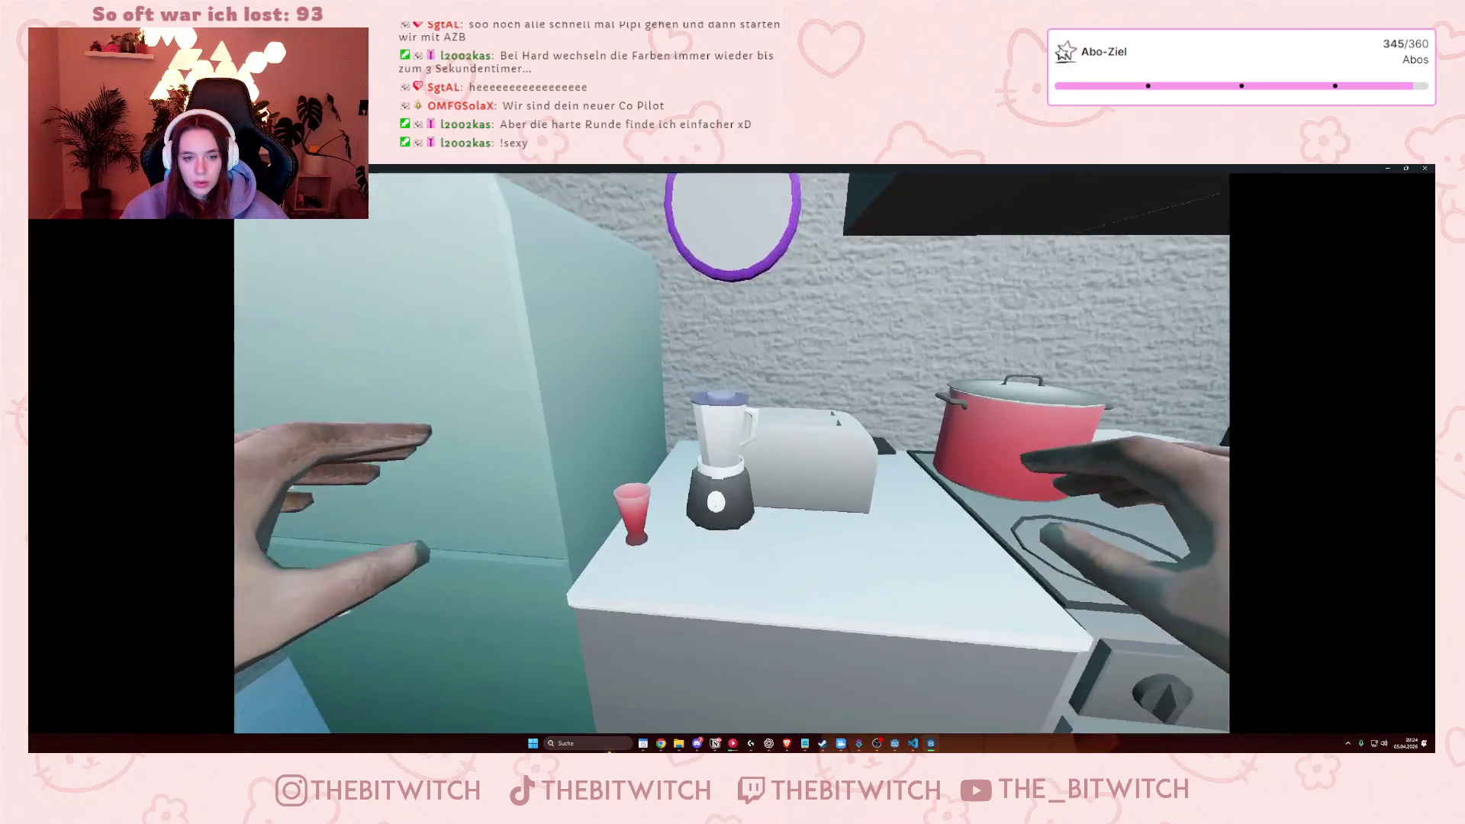
key("w")
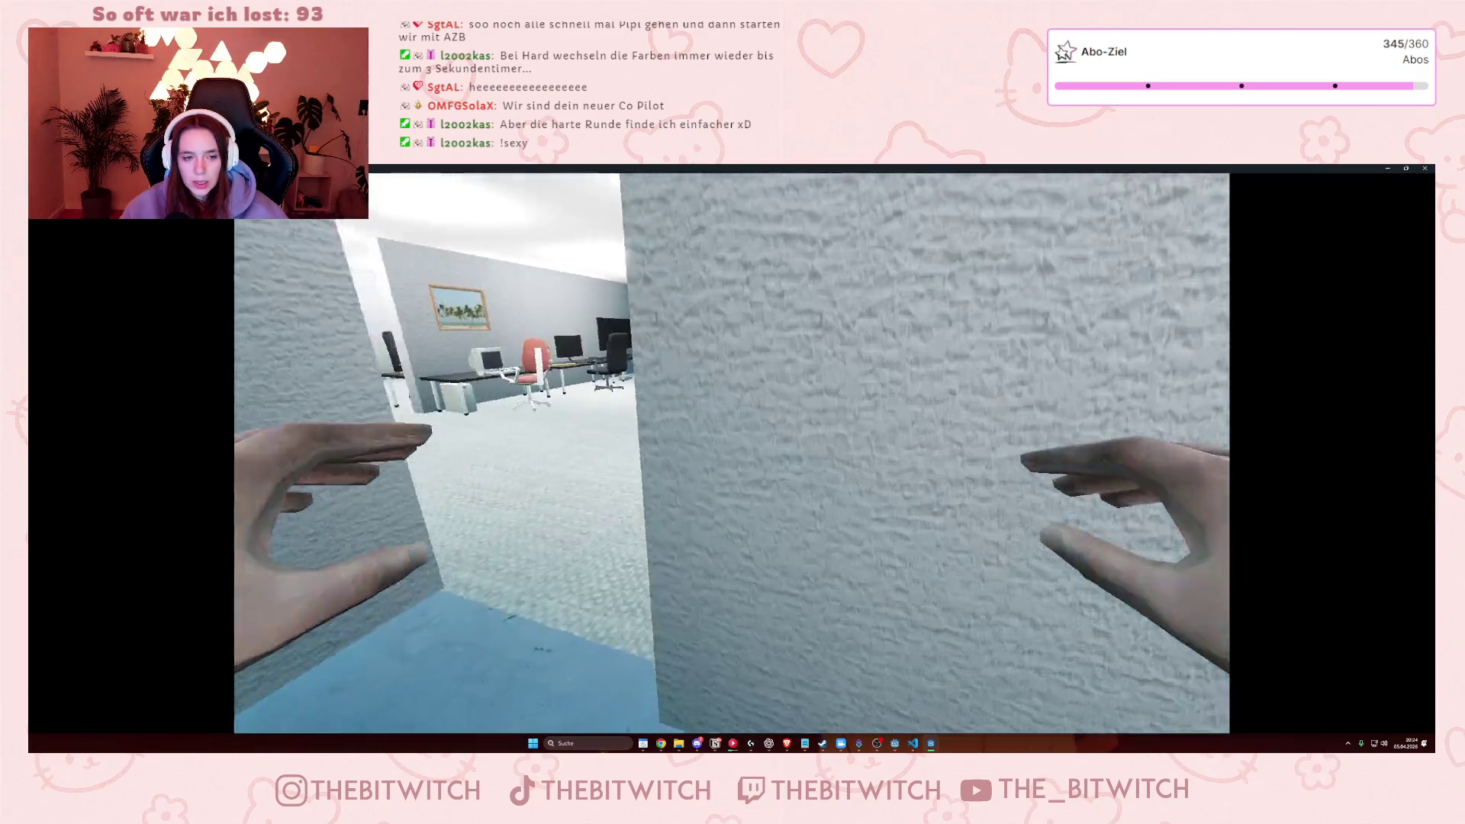
key("w")
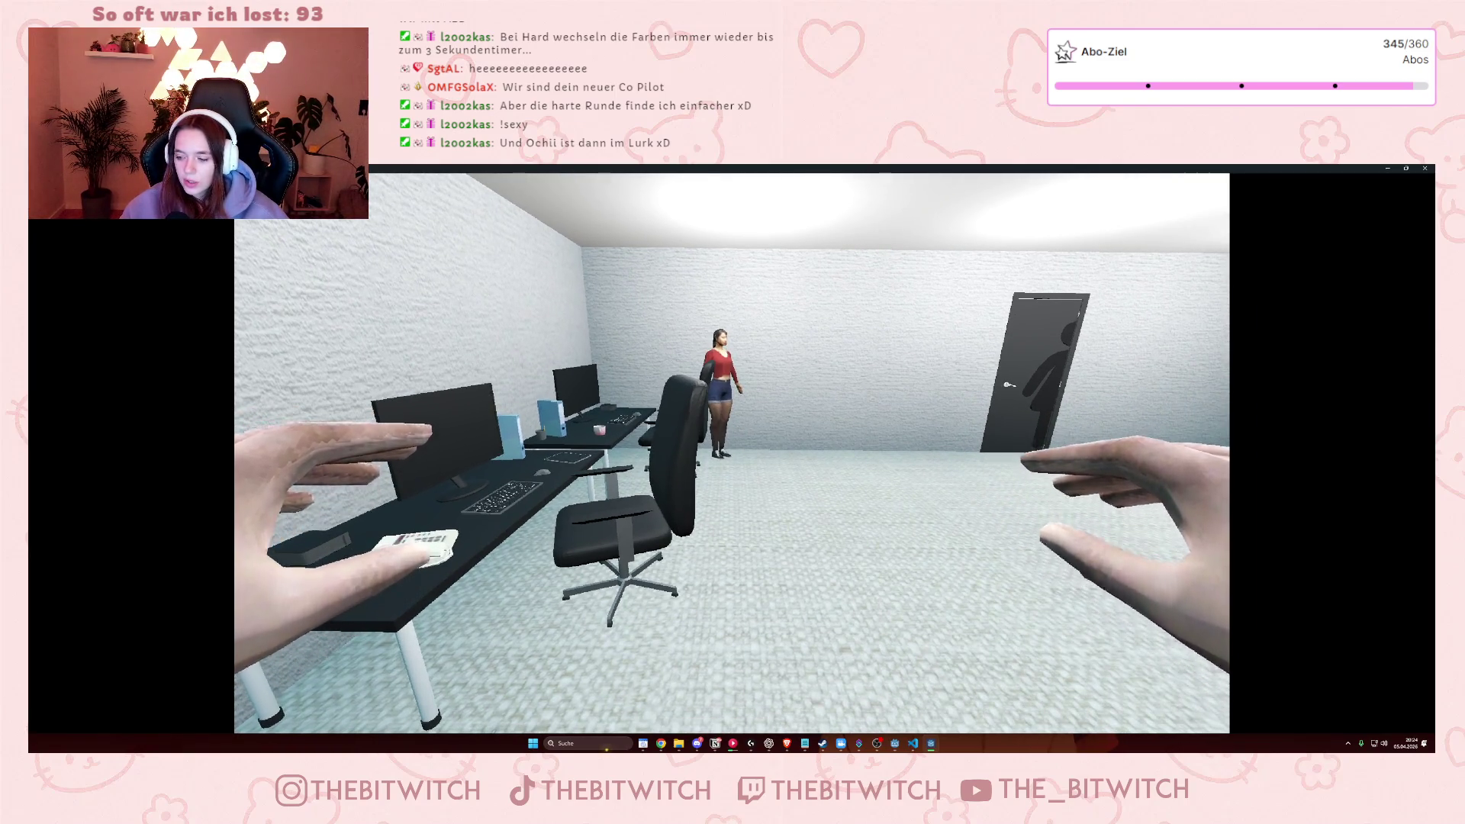
key("w")
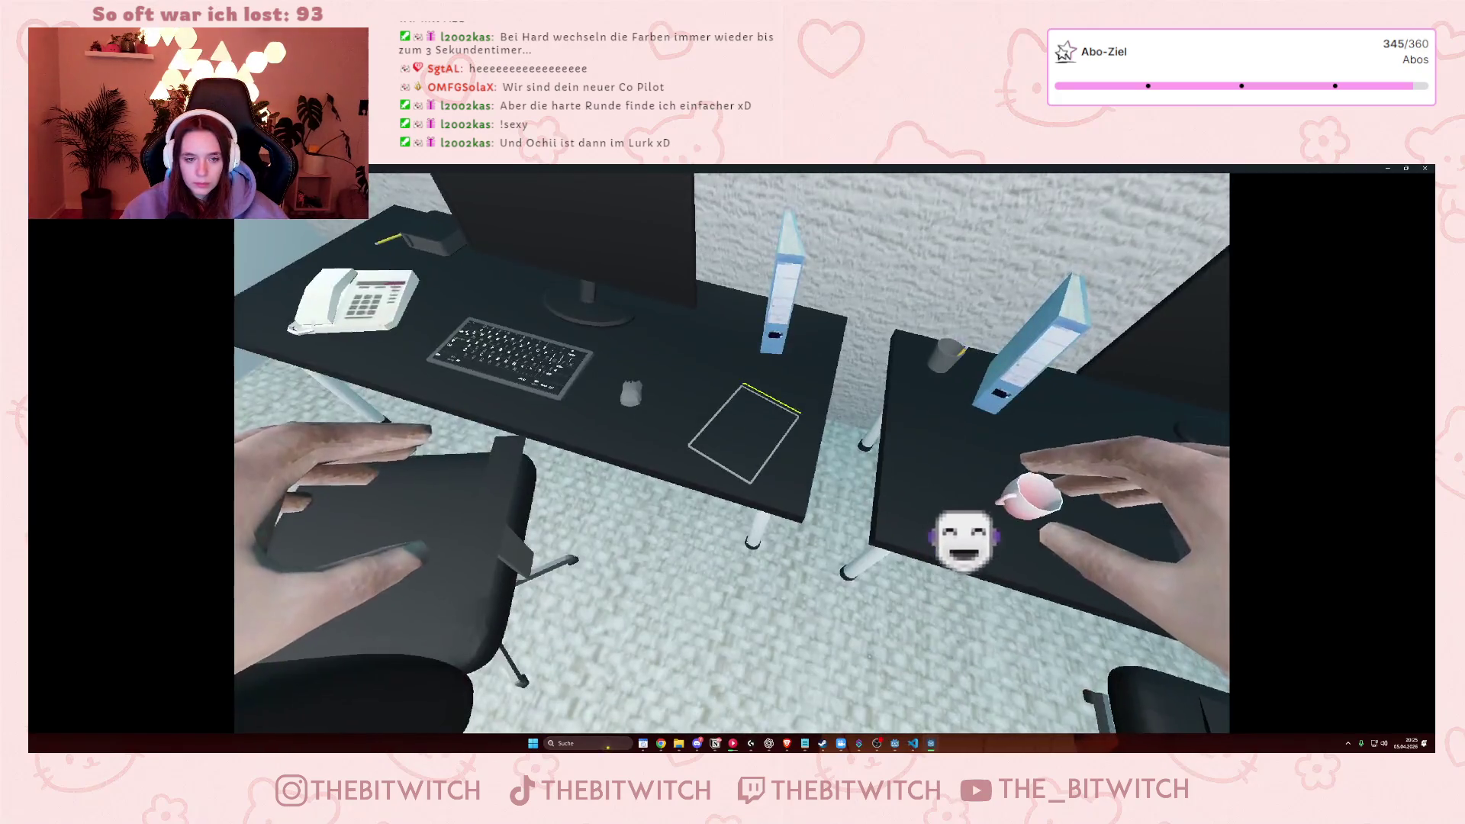
key("s")
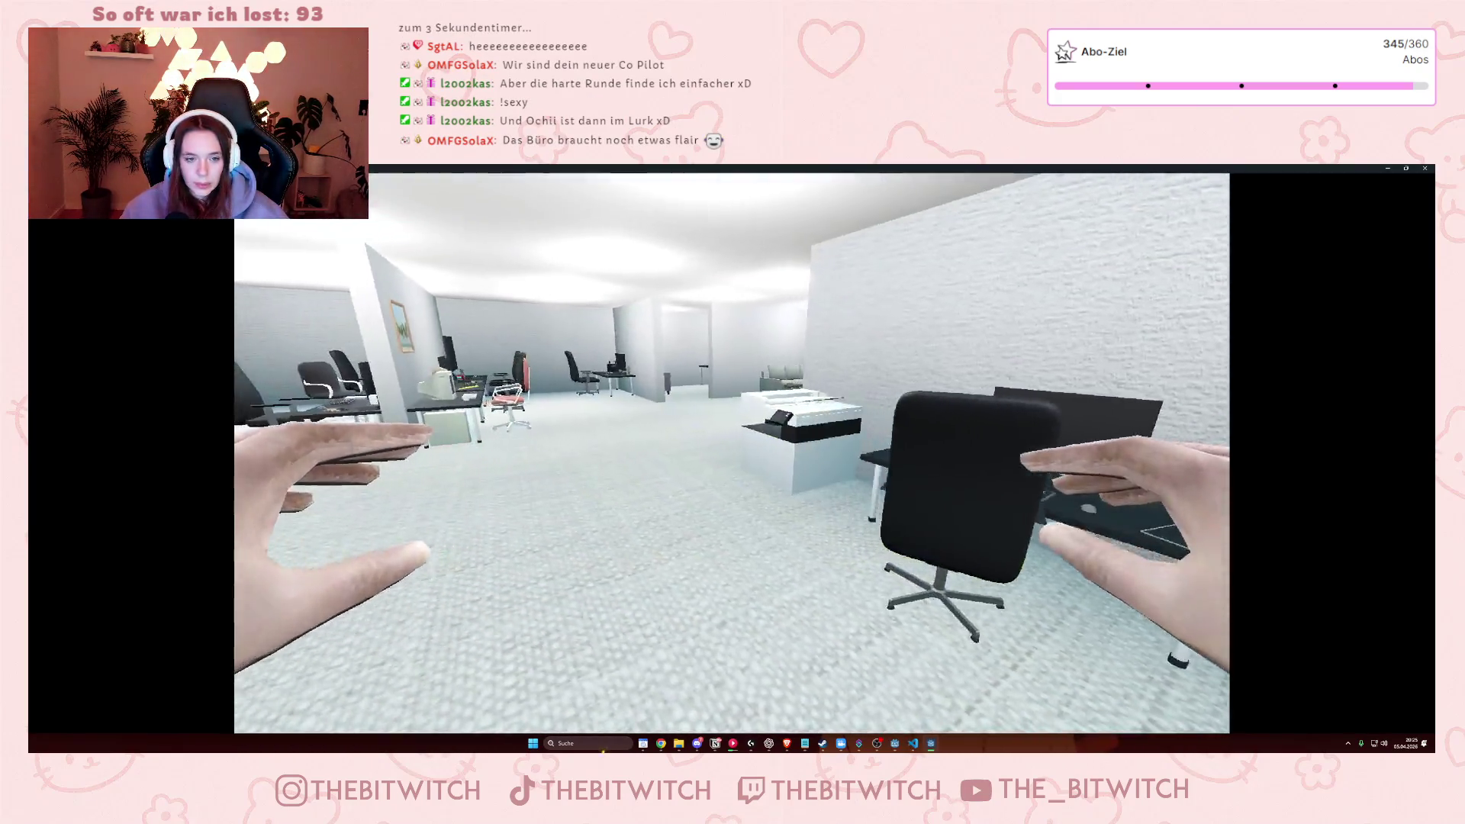
- Bring up the printer's repair and paper-jam options, dismiss them, and stop the game with F8
key("w")
key("e")
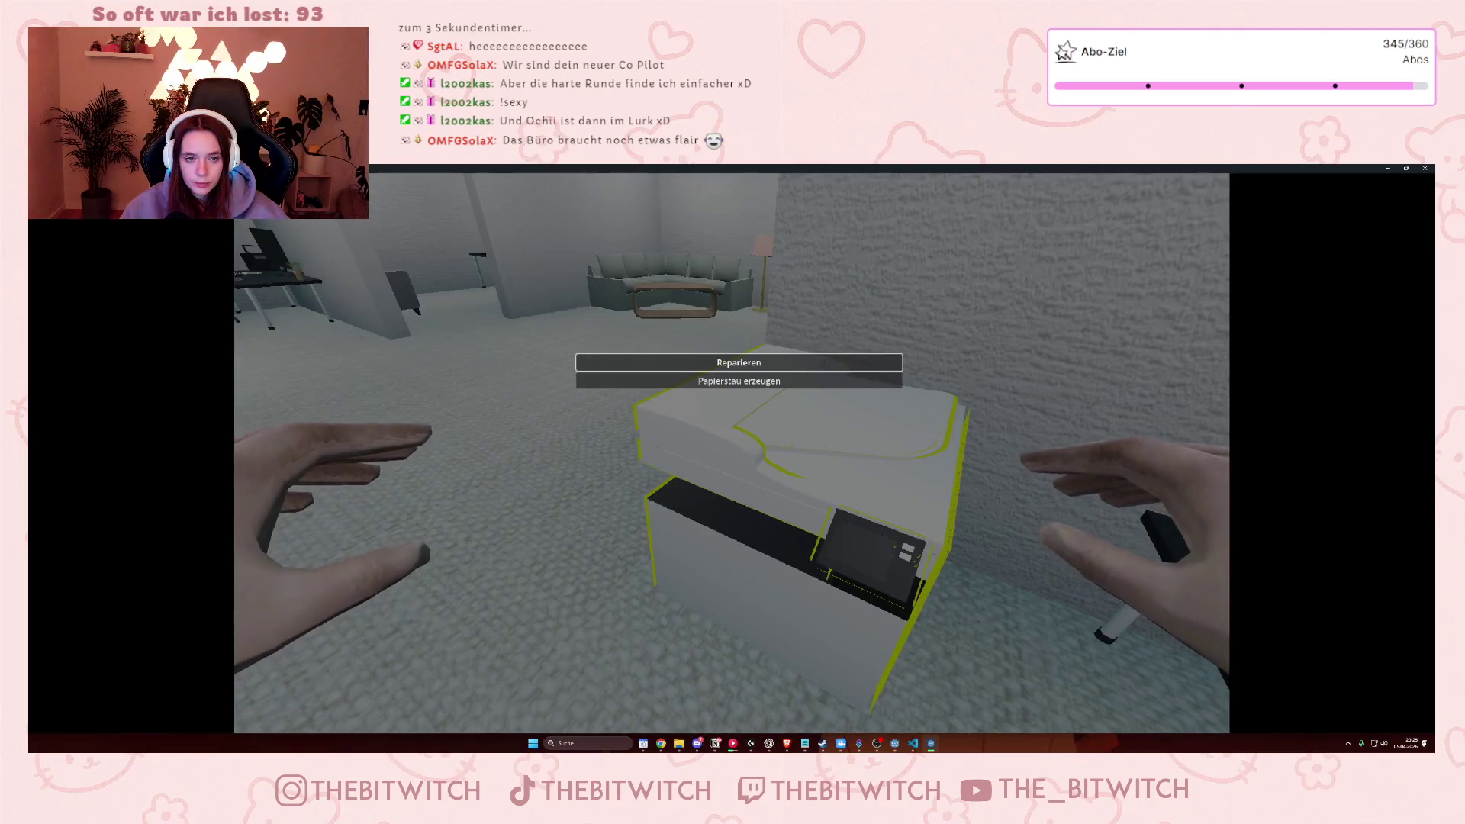
key("Escape")
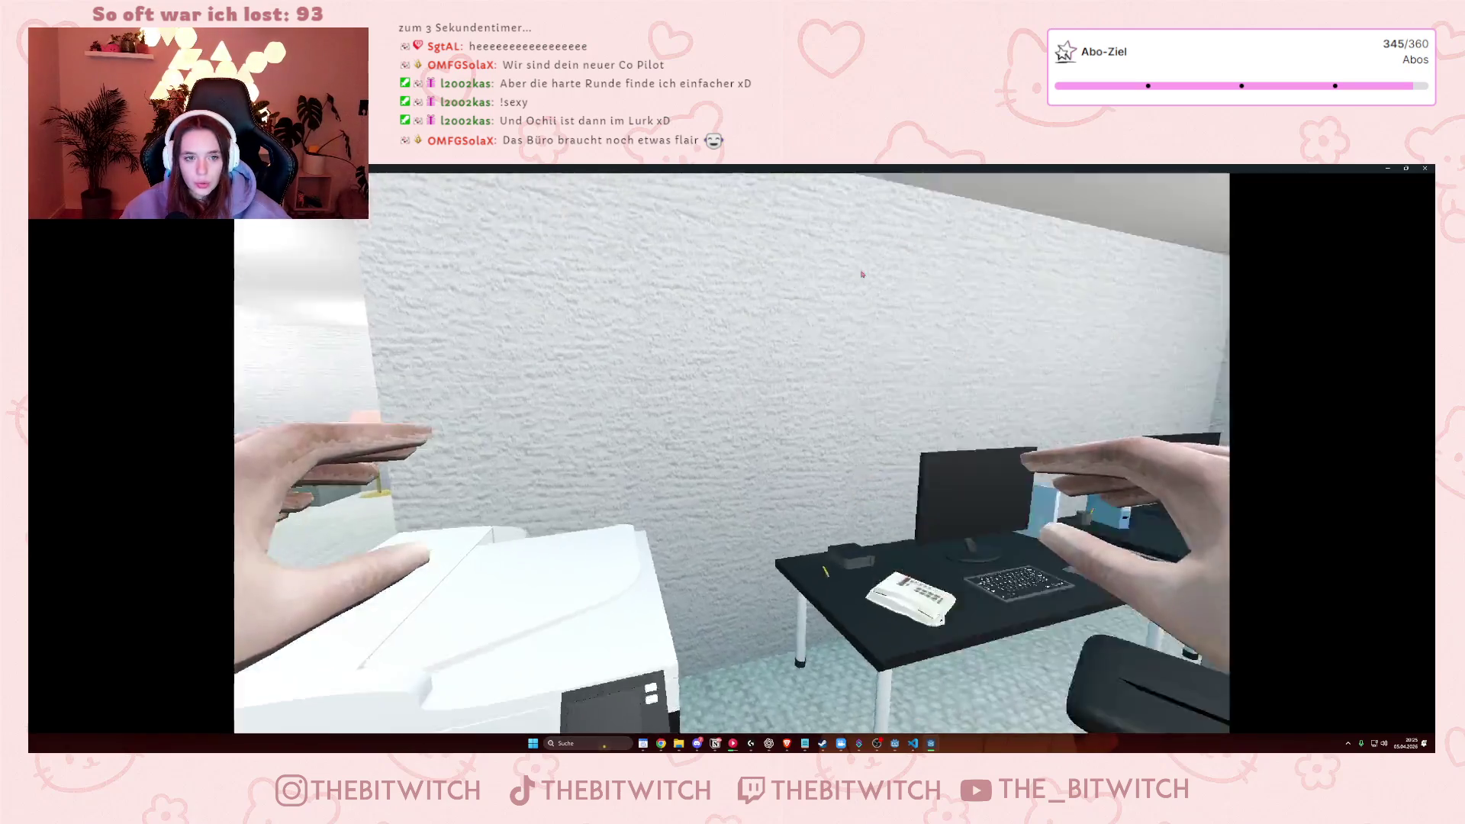
key("F8")
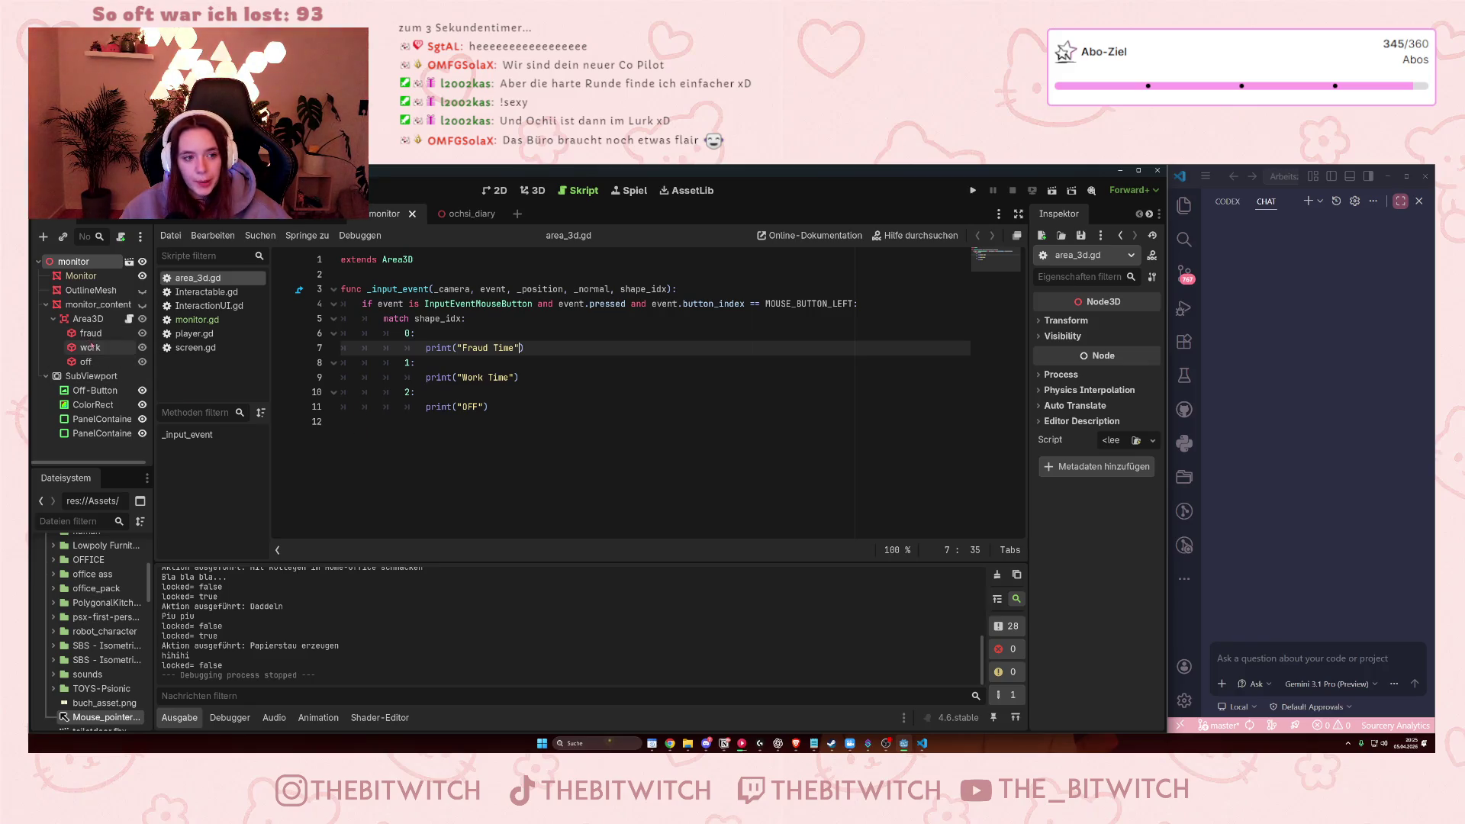
- Scroll up the Output panel to review the game's log
scroll(199, 636, "up", 2)
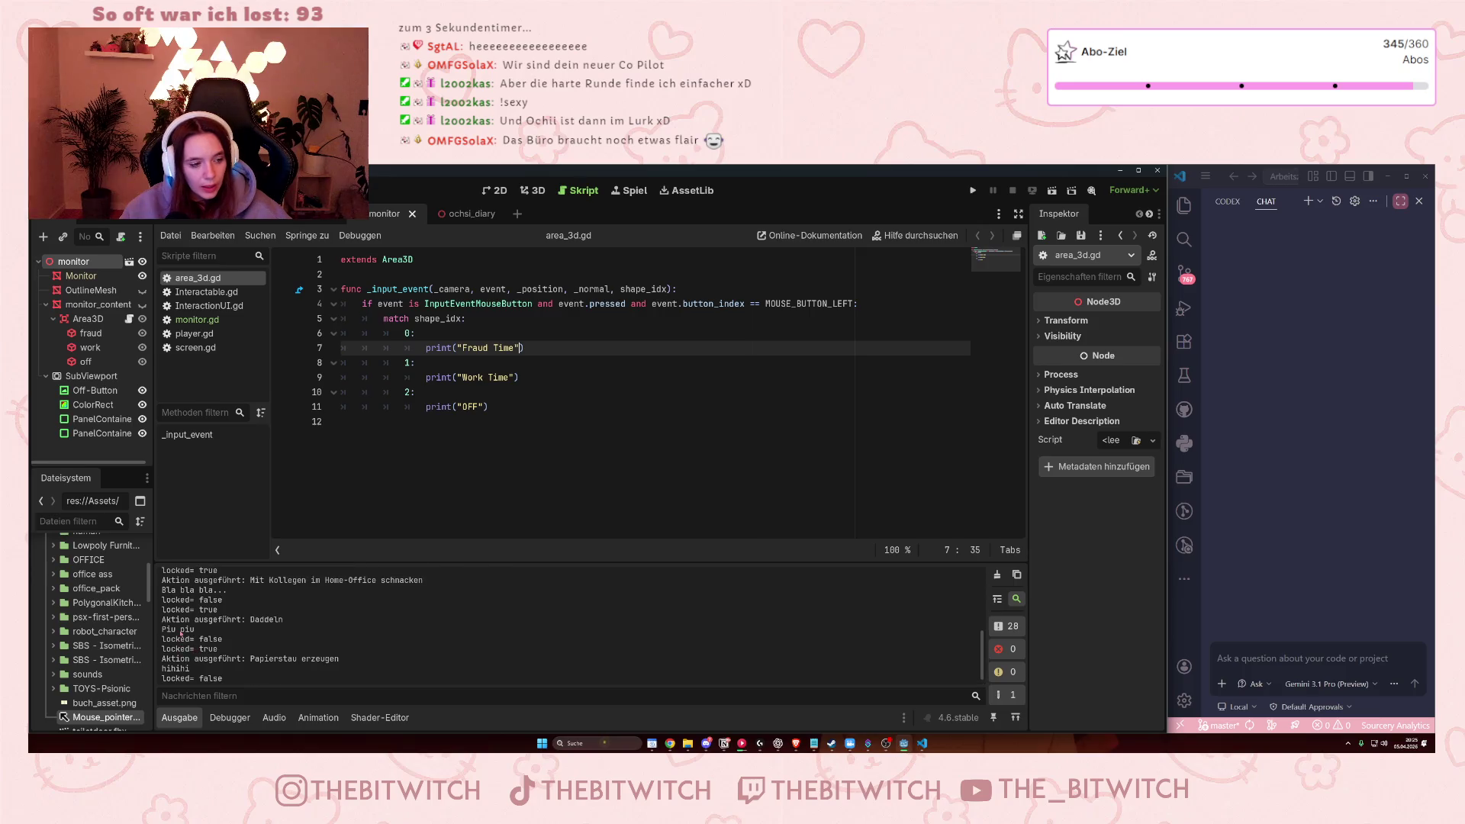
scroll(183, 642, "up", 6)
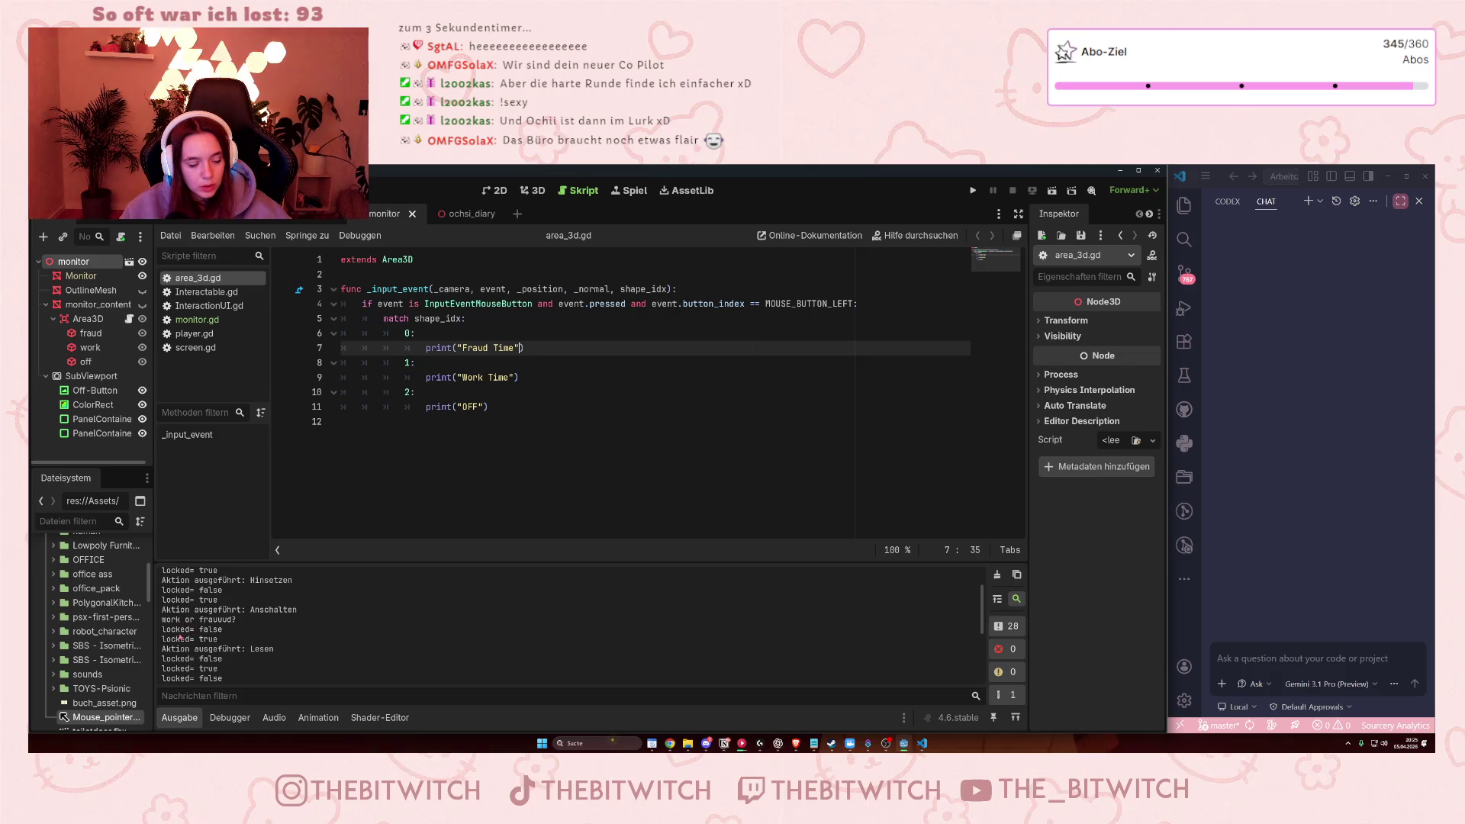
scroll(214, 614, "up", 1)
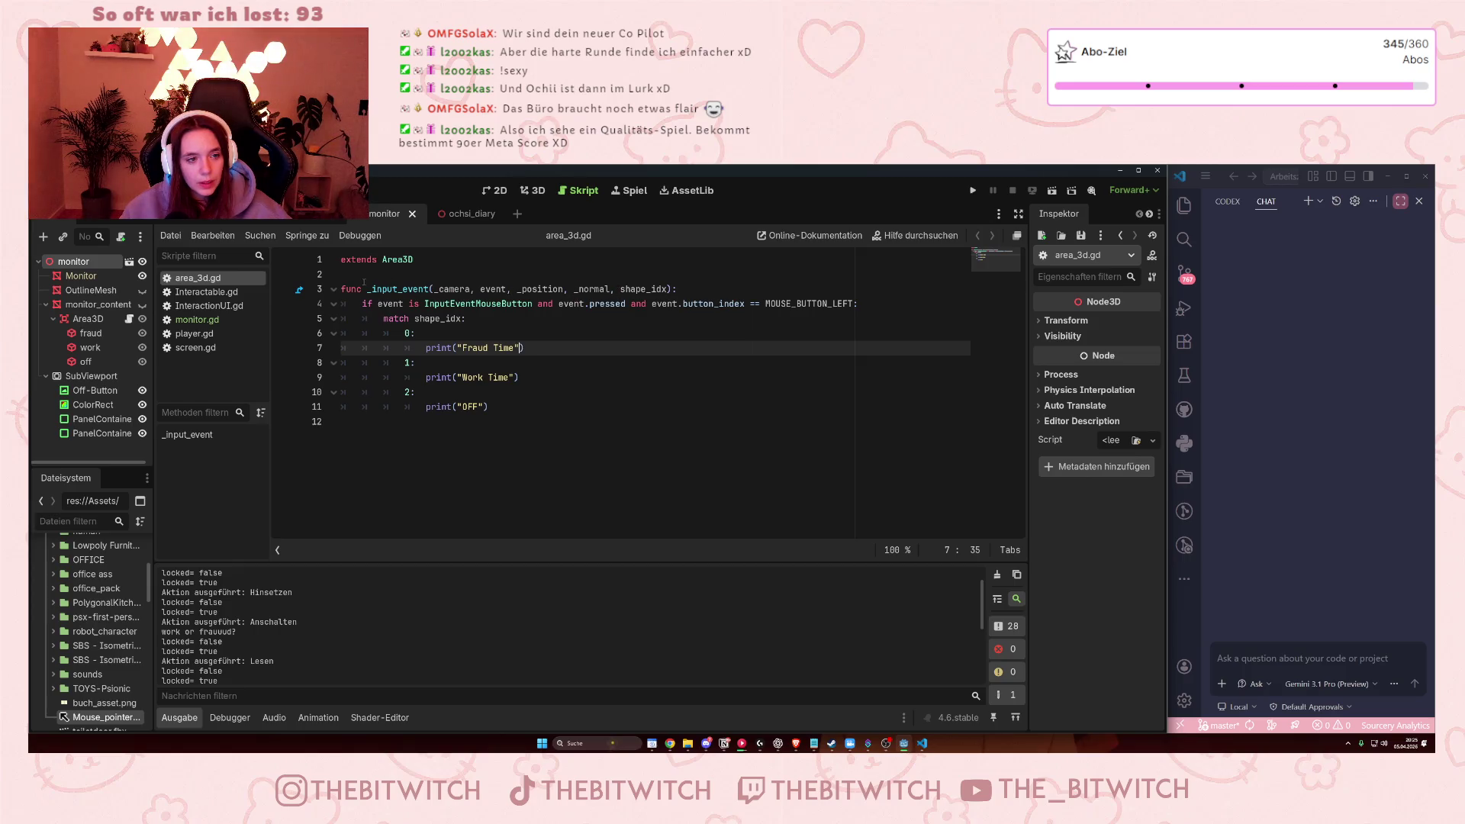
- Select the input handler and its match branches (lines 6–11) in area_3d.gd, then switch to the 3D view
mouse_move(362, 289)
left_mouse_down()
mouse_move(683, 304)
mouse_move(473, 323)
mouse_move(421, 304)
mouse_move(794, 304)
mouse_move(850, 317)
left_mouse_up()
left_click(402, 333)
left_click_drag(402, 334, 343, 421)
left_click(344, 421)
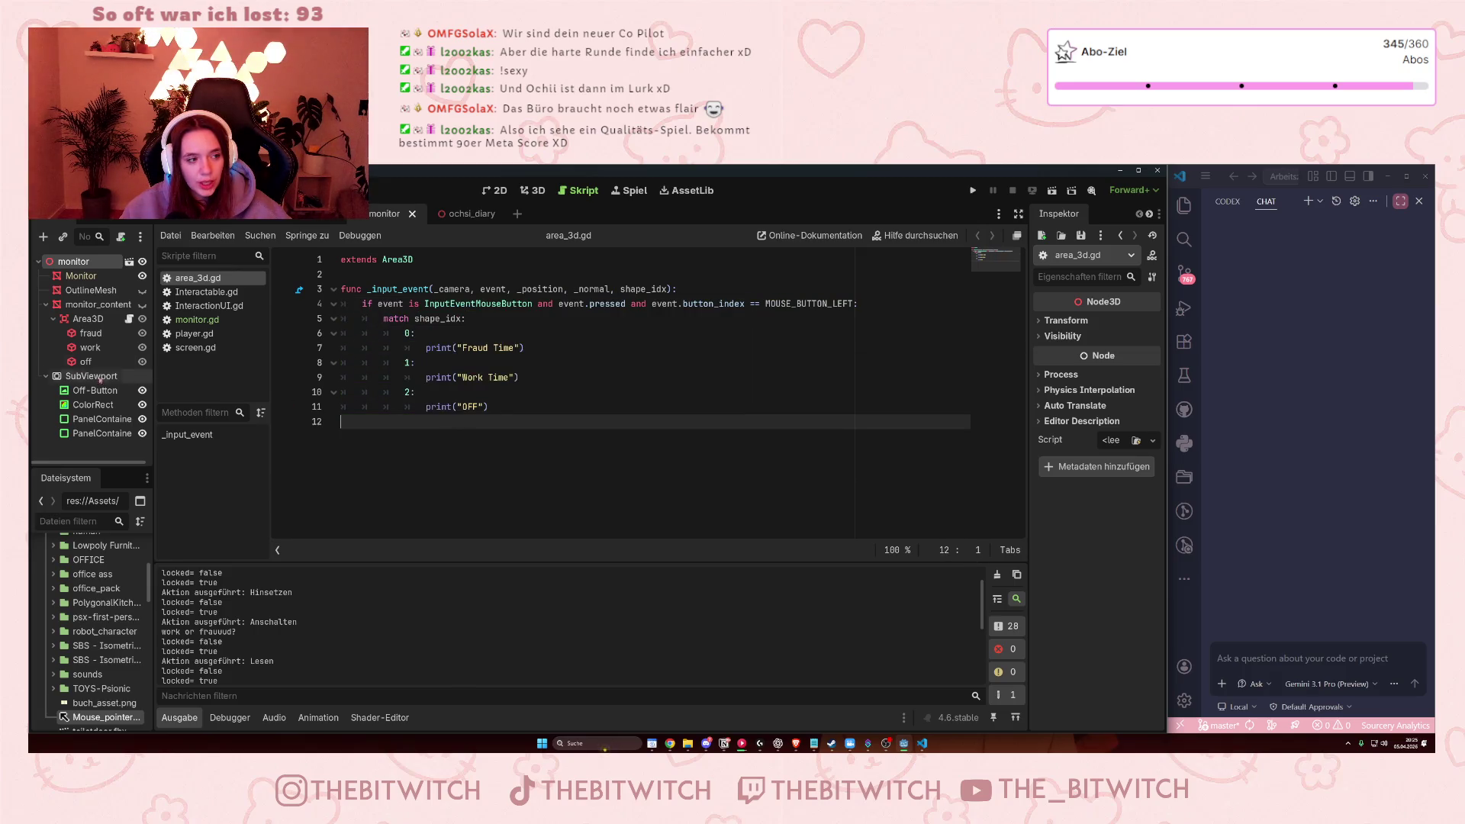
left_click(537, 192)
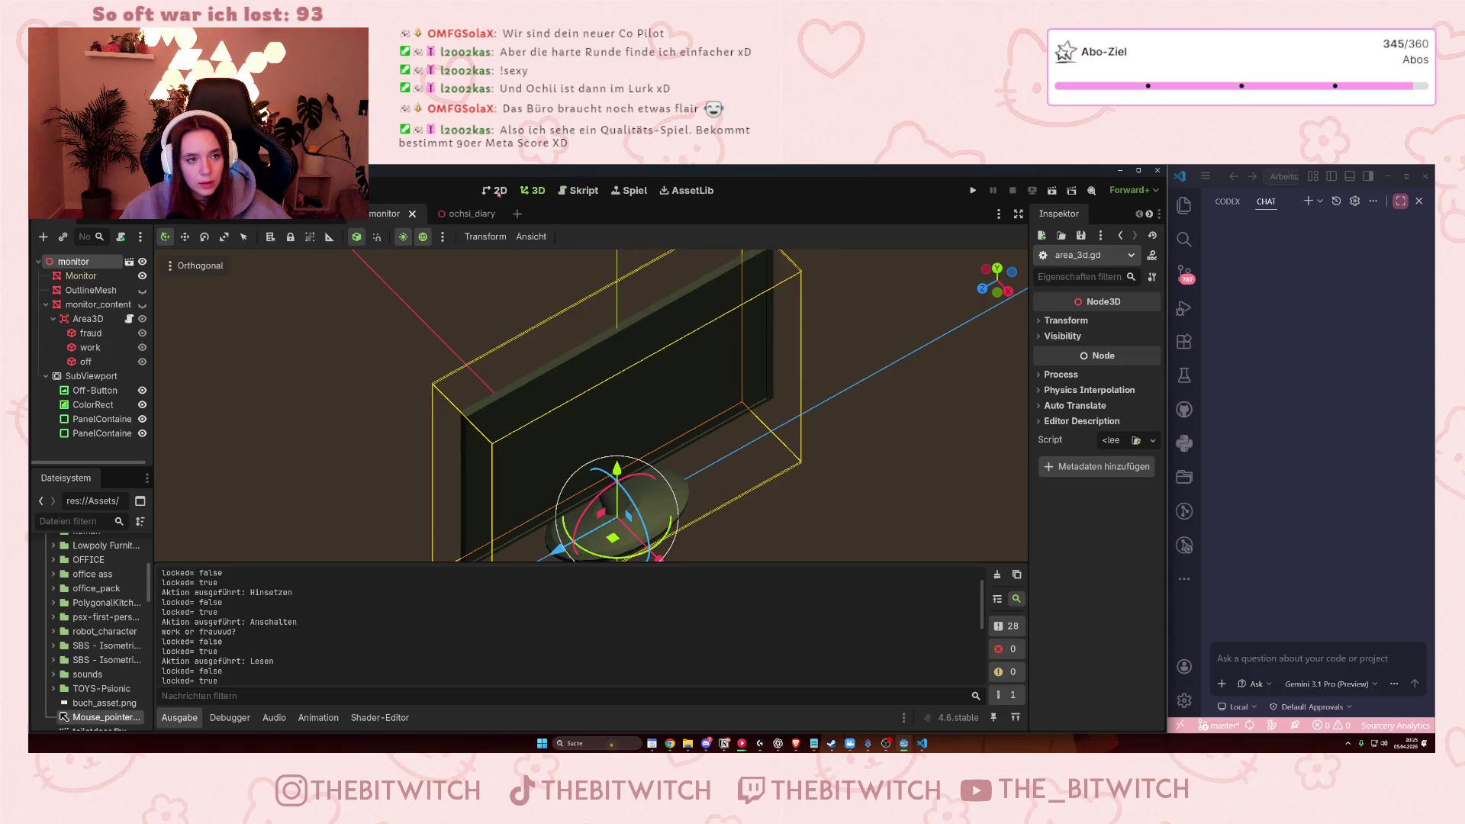
- Show and then hide the monitor_content screen panels, and return to the area_3d.gd script
left_click(142, 304)
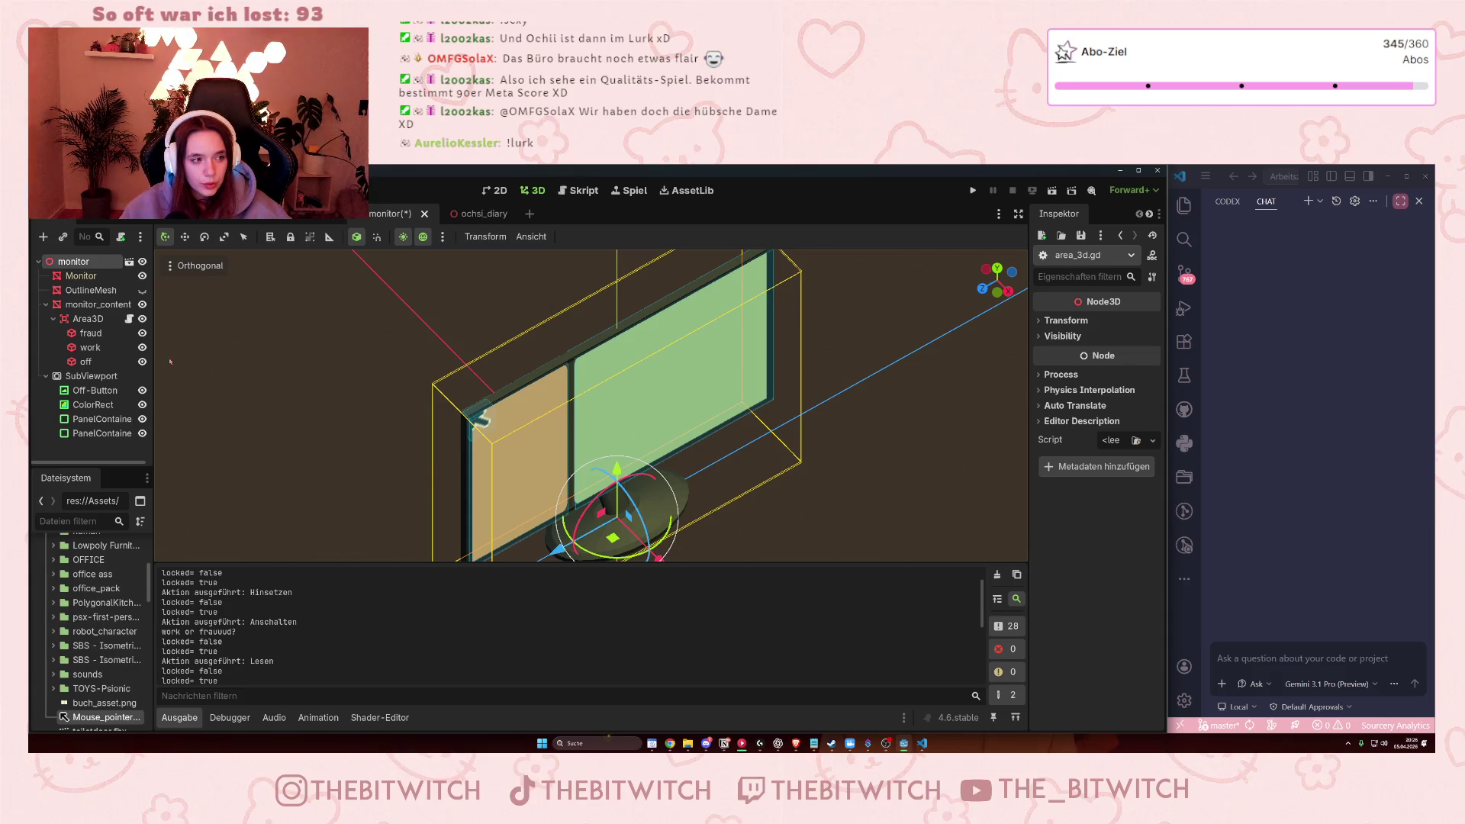
left_click(142, 305)
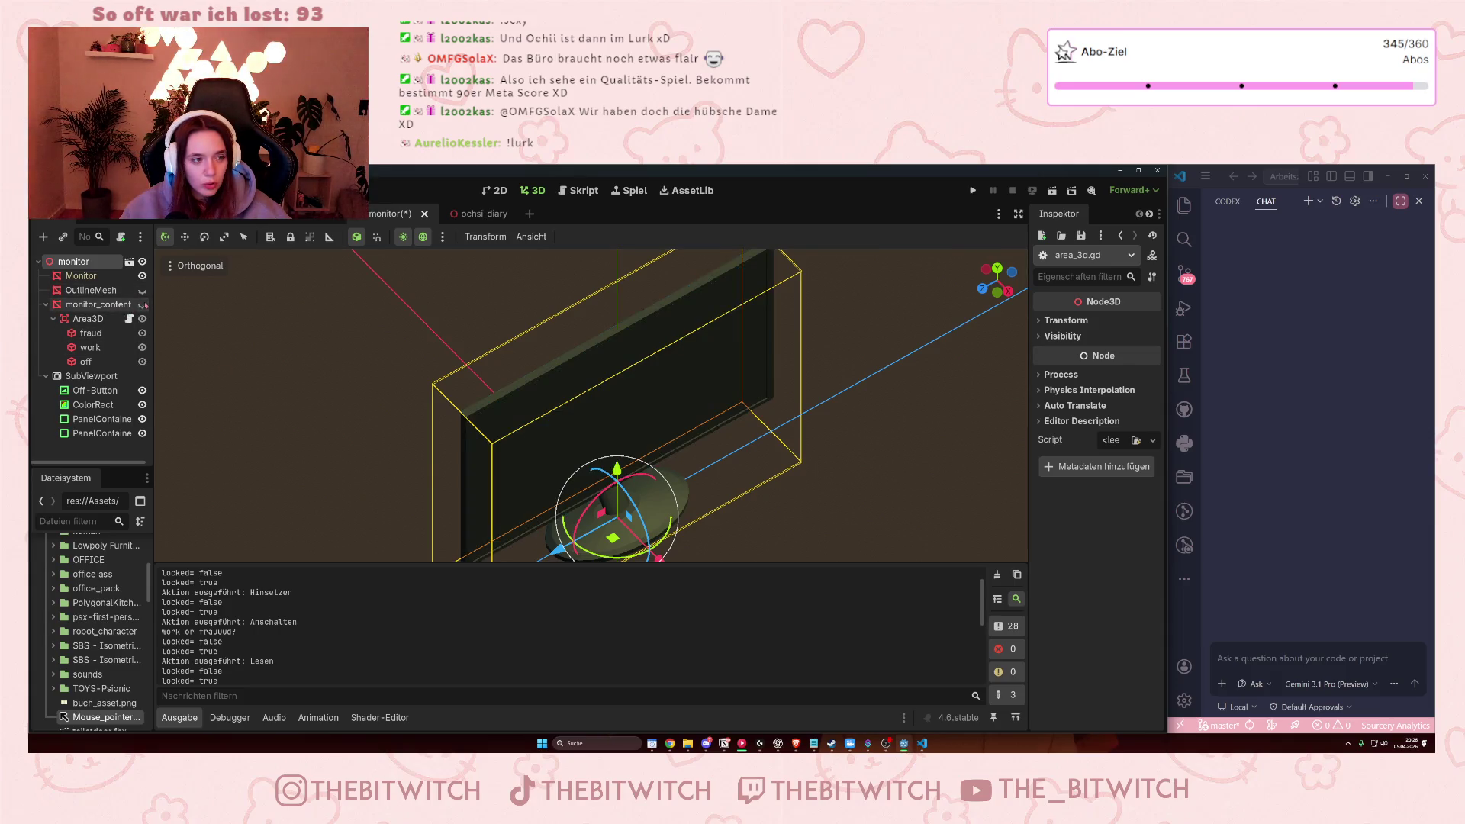
left_click(594, 190)
- Inspect the match statement on line 5 of area_3d.gd, then focus the Copilot Chat input
left_click_drag(412, 334, 473, 407)
left_click(410, 318)
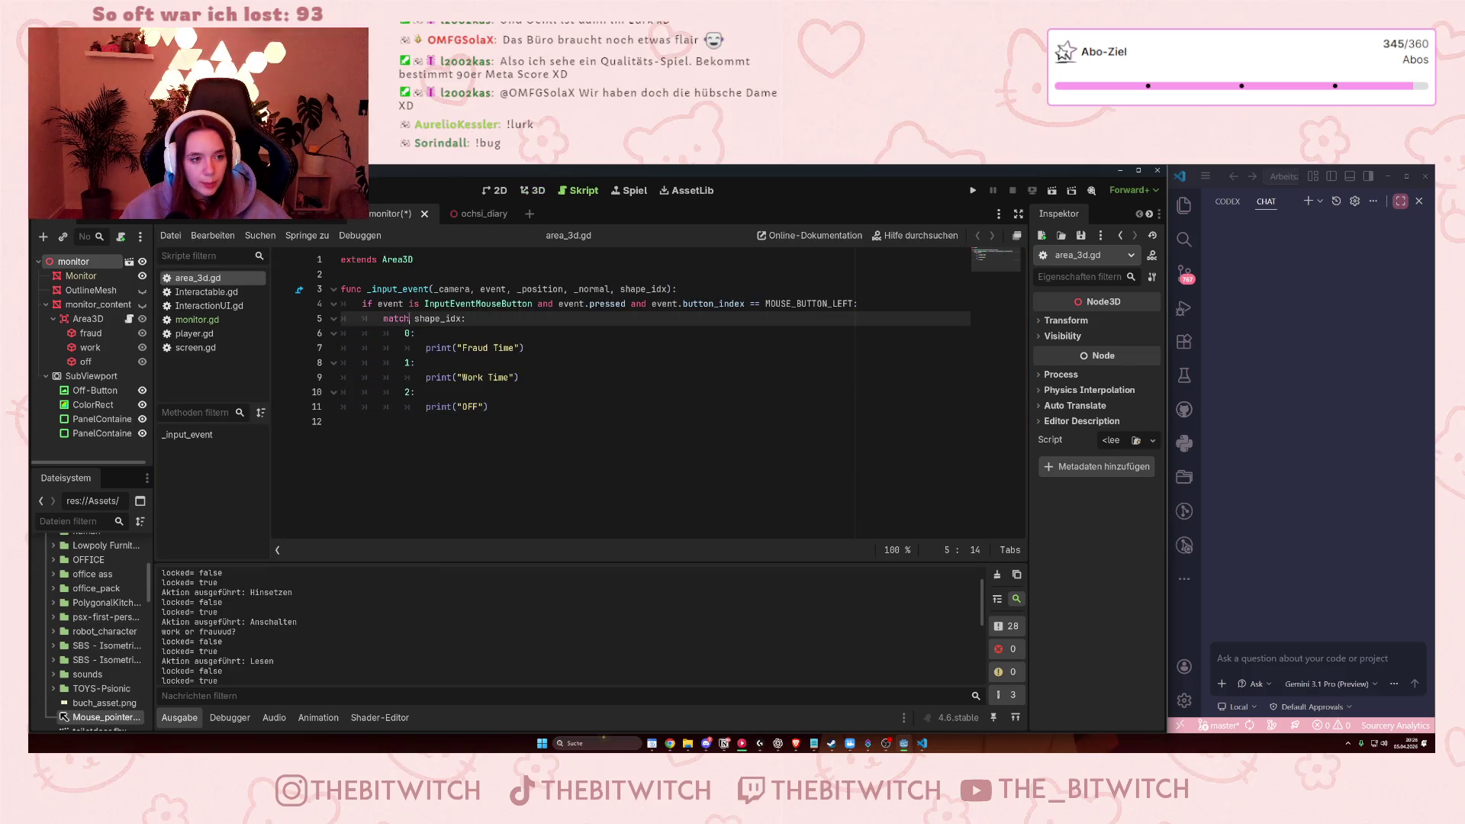
left_click(401, 420)
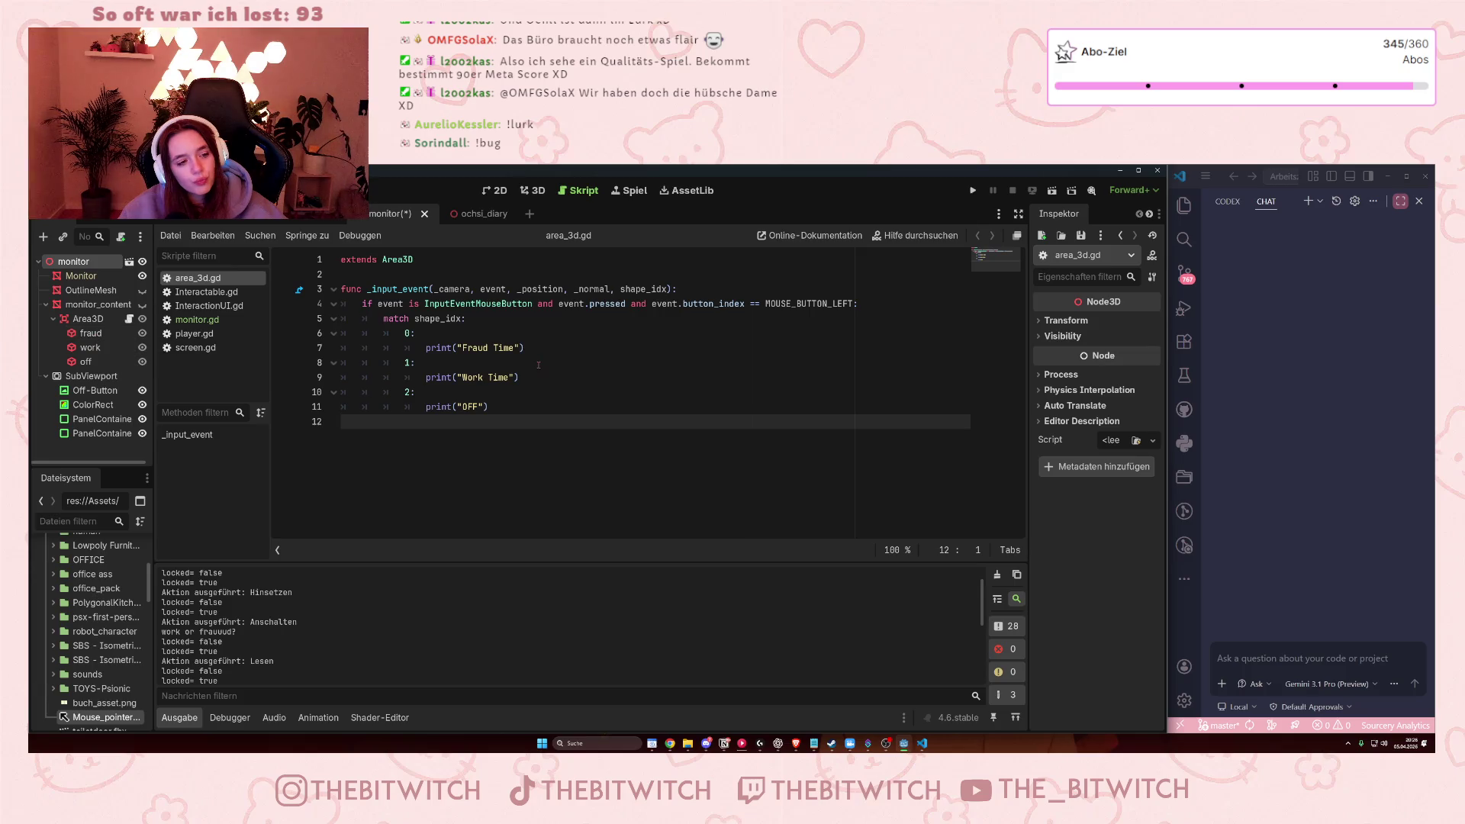
left_click(1267, 652)
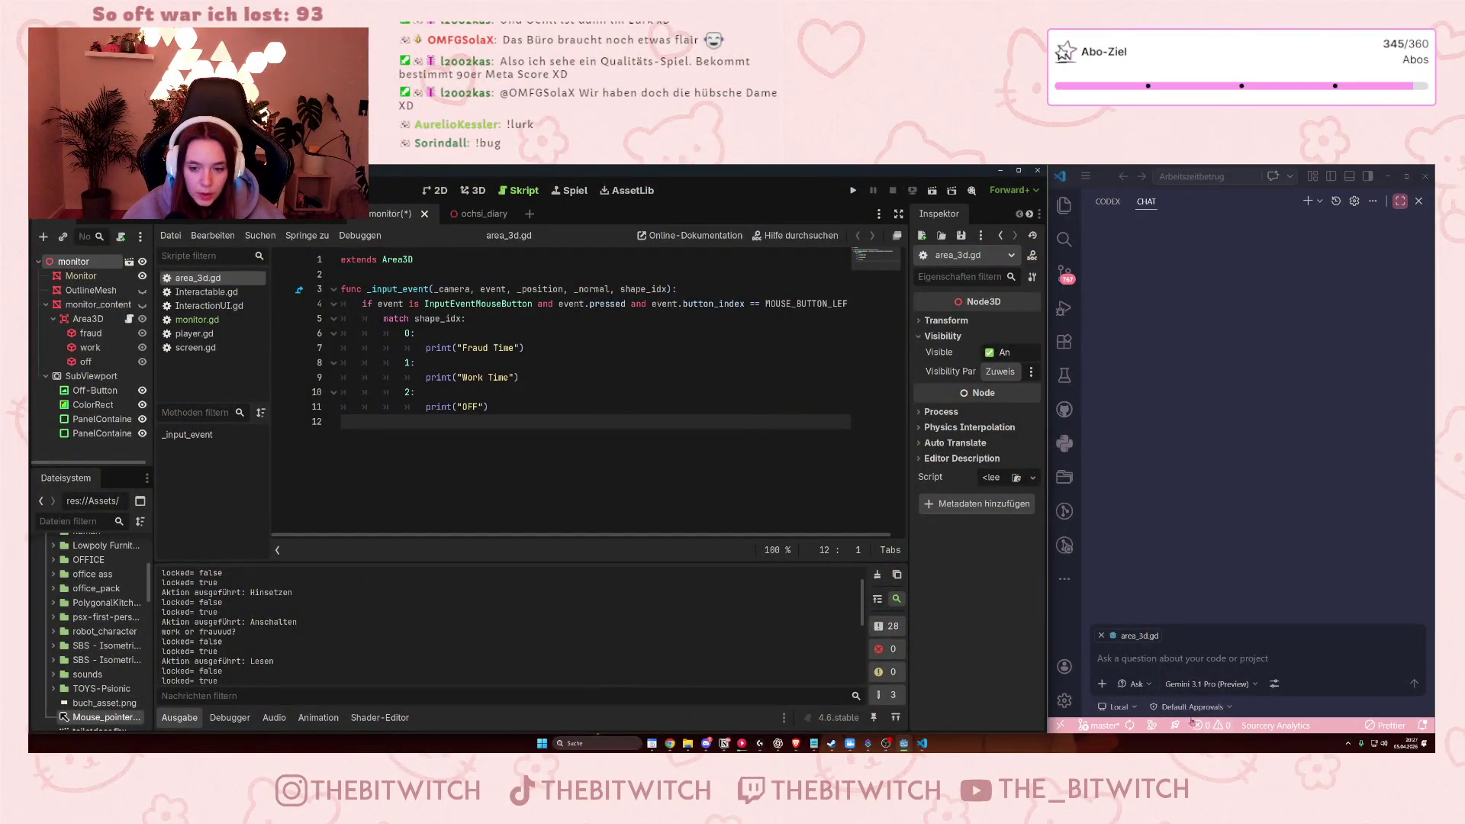
left_click(1096, 687)
- Ask Copilot "wieso funktioniert es nicht, wenn ich die shapes anklicke, dass die prints ausgeführt werden", then select the Area3D node
type("wieso funktoo")
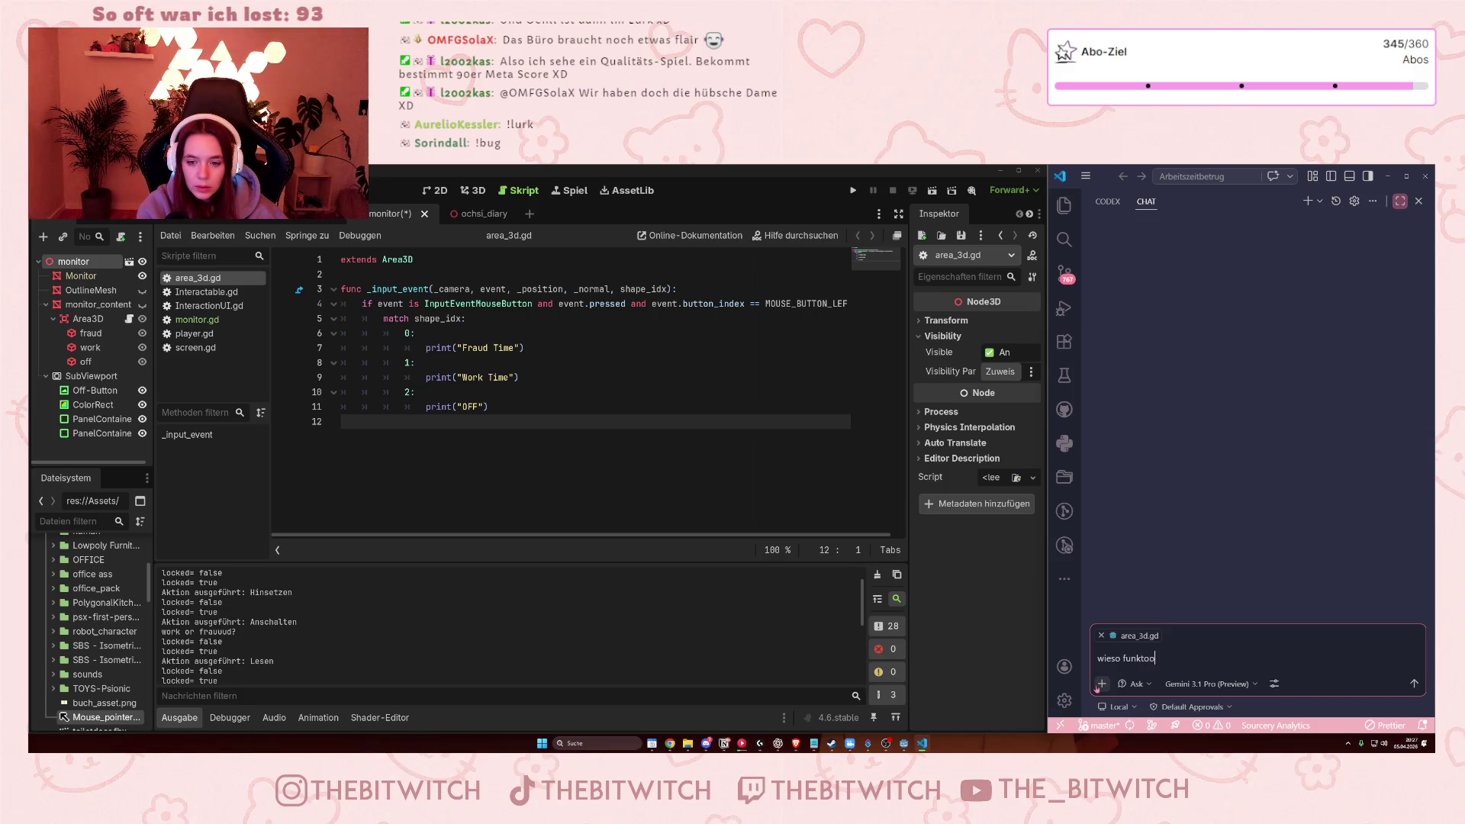
key("BackSpace")
type("ioniert es ni")
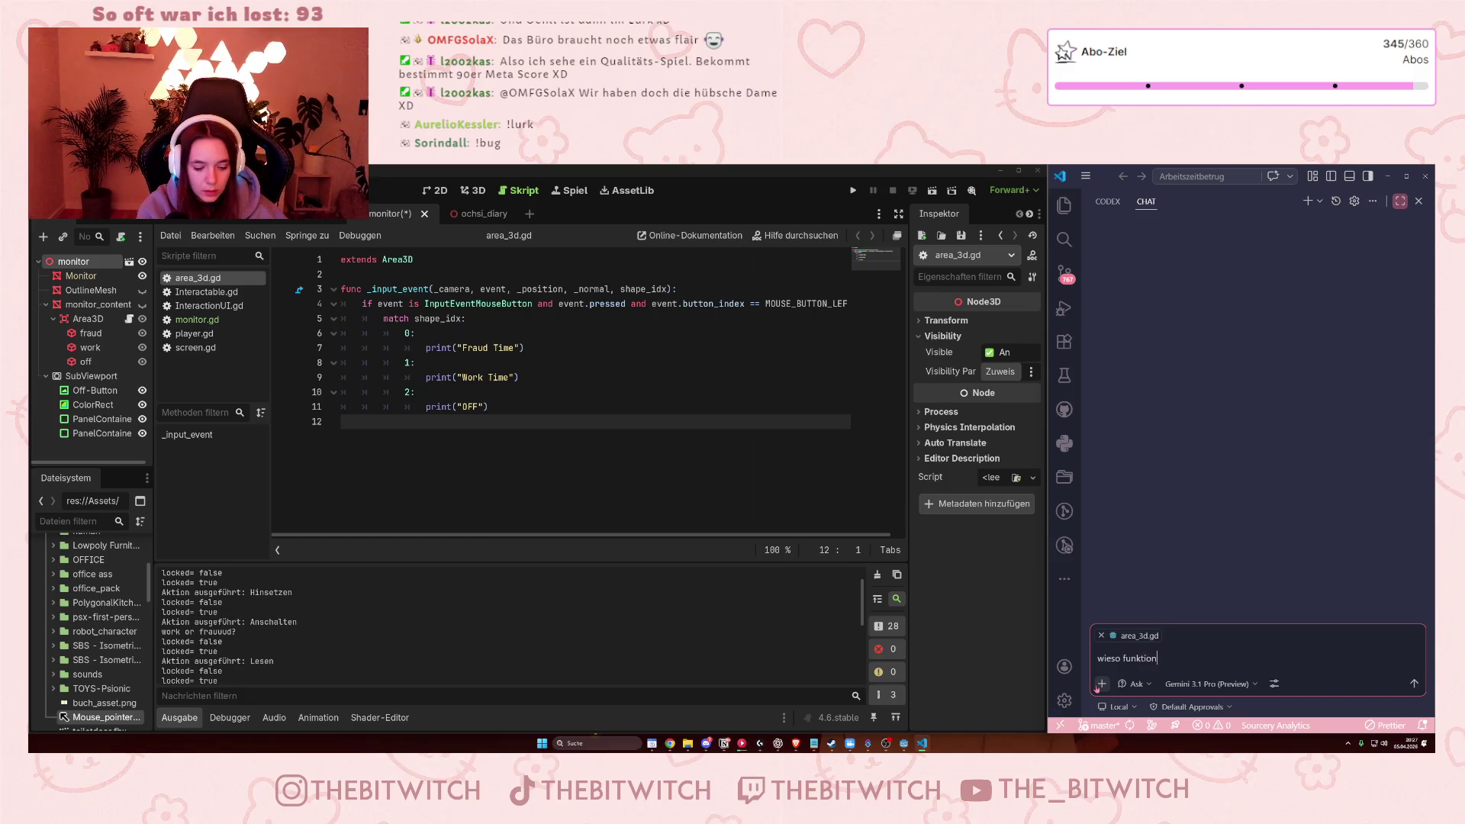
type("cht,")
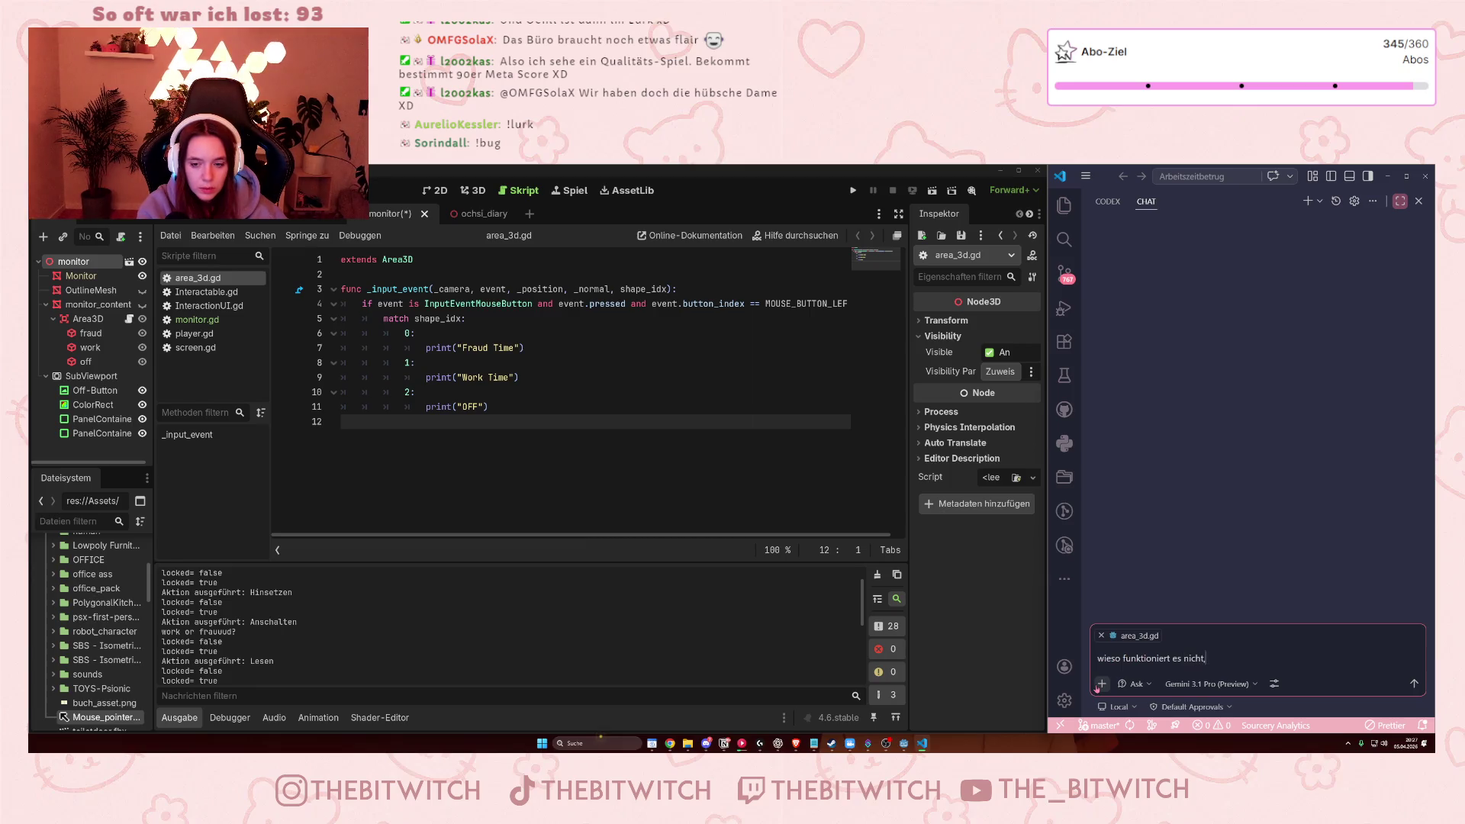
type(" wenn ich die shapes an")
type("klicke, dass die prints ausgeführt werden")
key("Return")
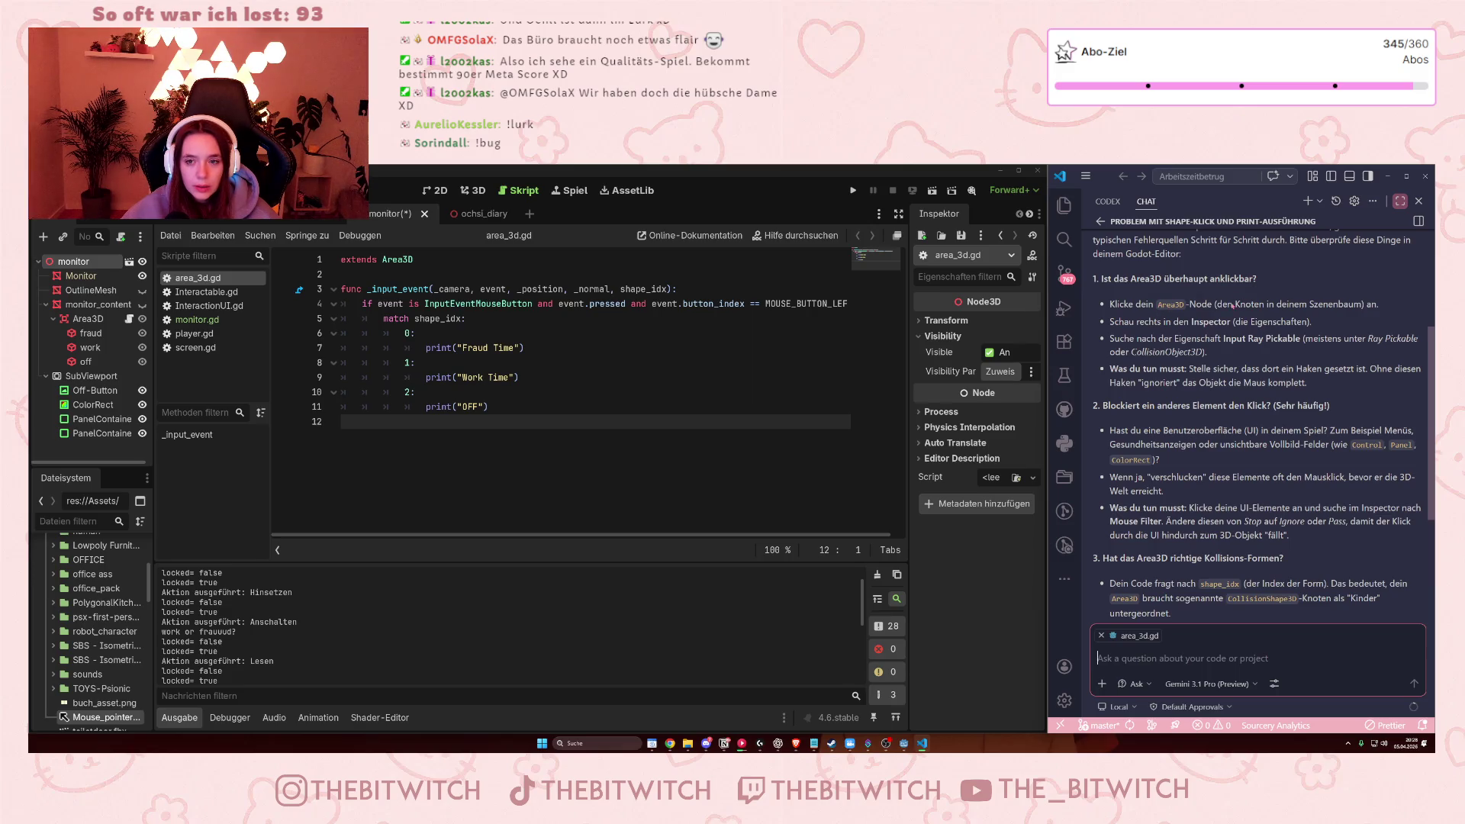
left_click(88, 319)
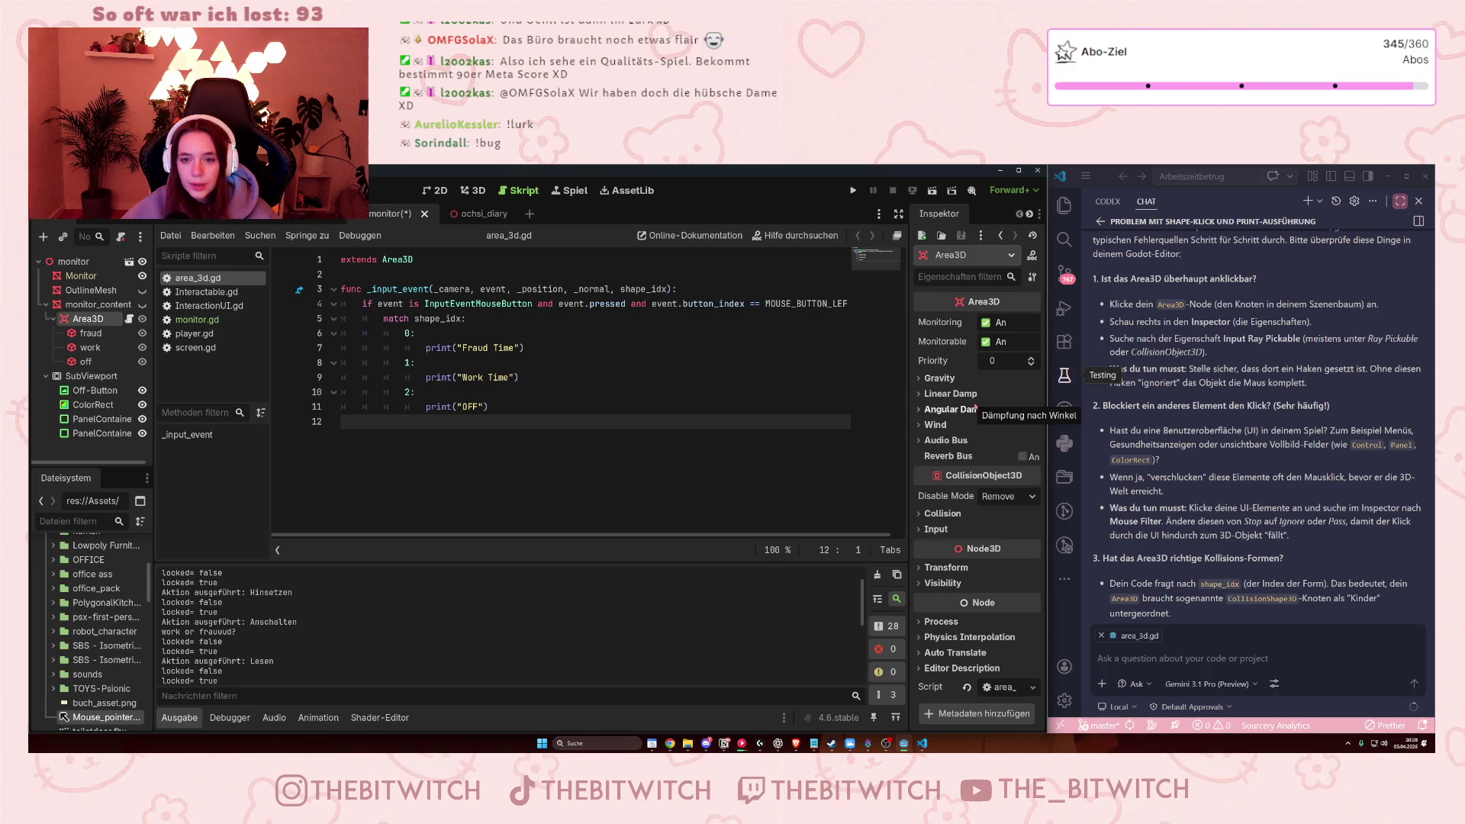
- Expand Area3D's Collision and Input sections to confirm Ray Pickable, then read the rest of Copilot's checklist
left_click(922, 518)
scroll(943, 522, "down", 2)
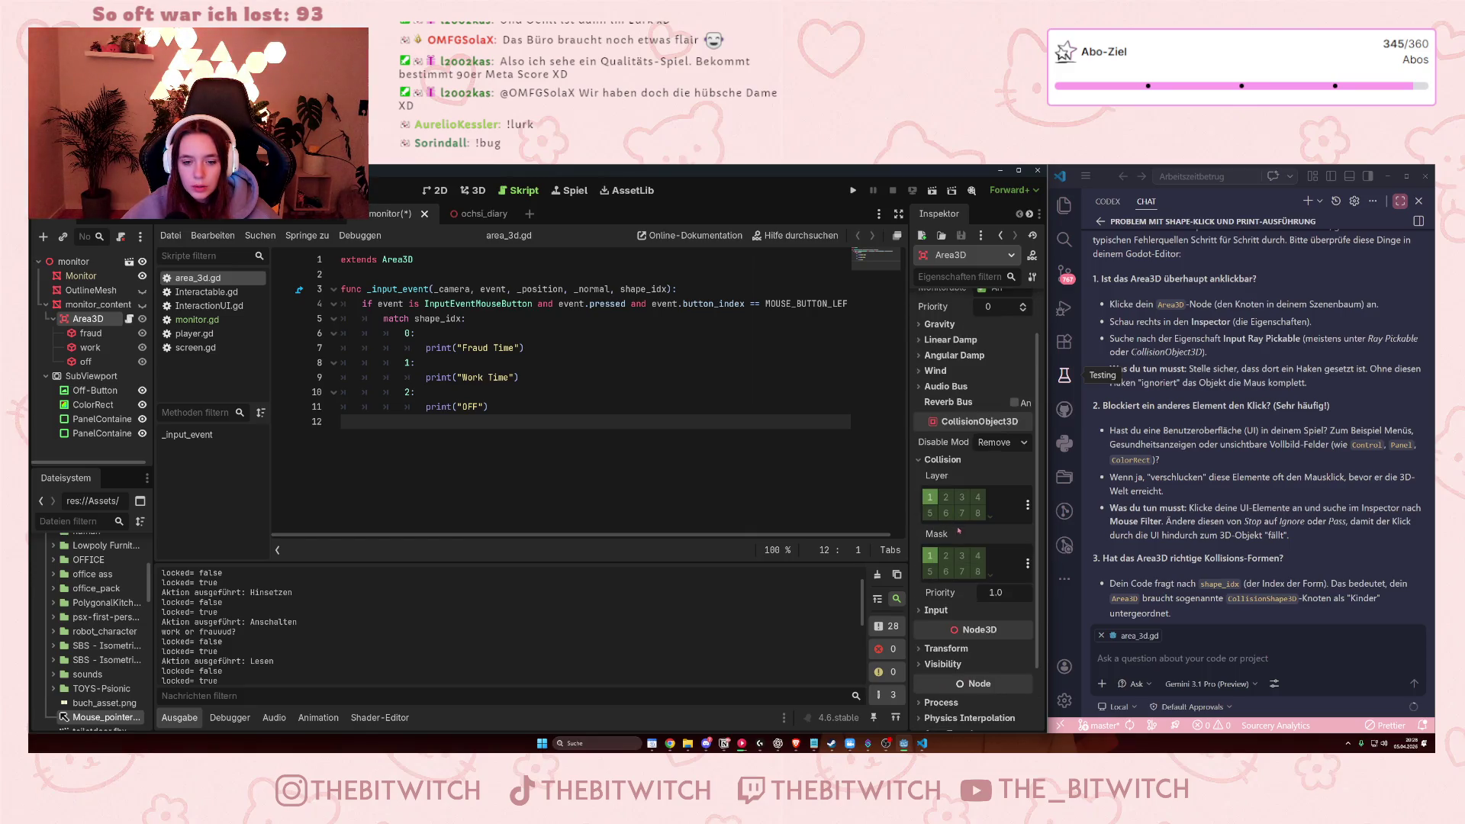
left_click(936, 611)
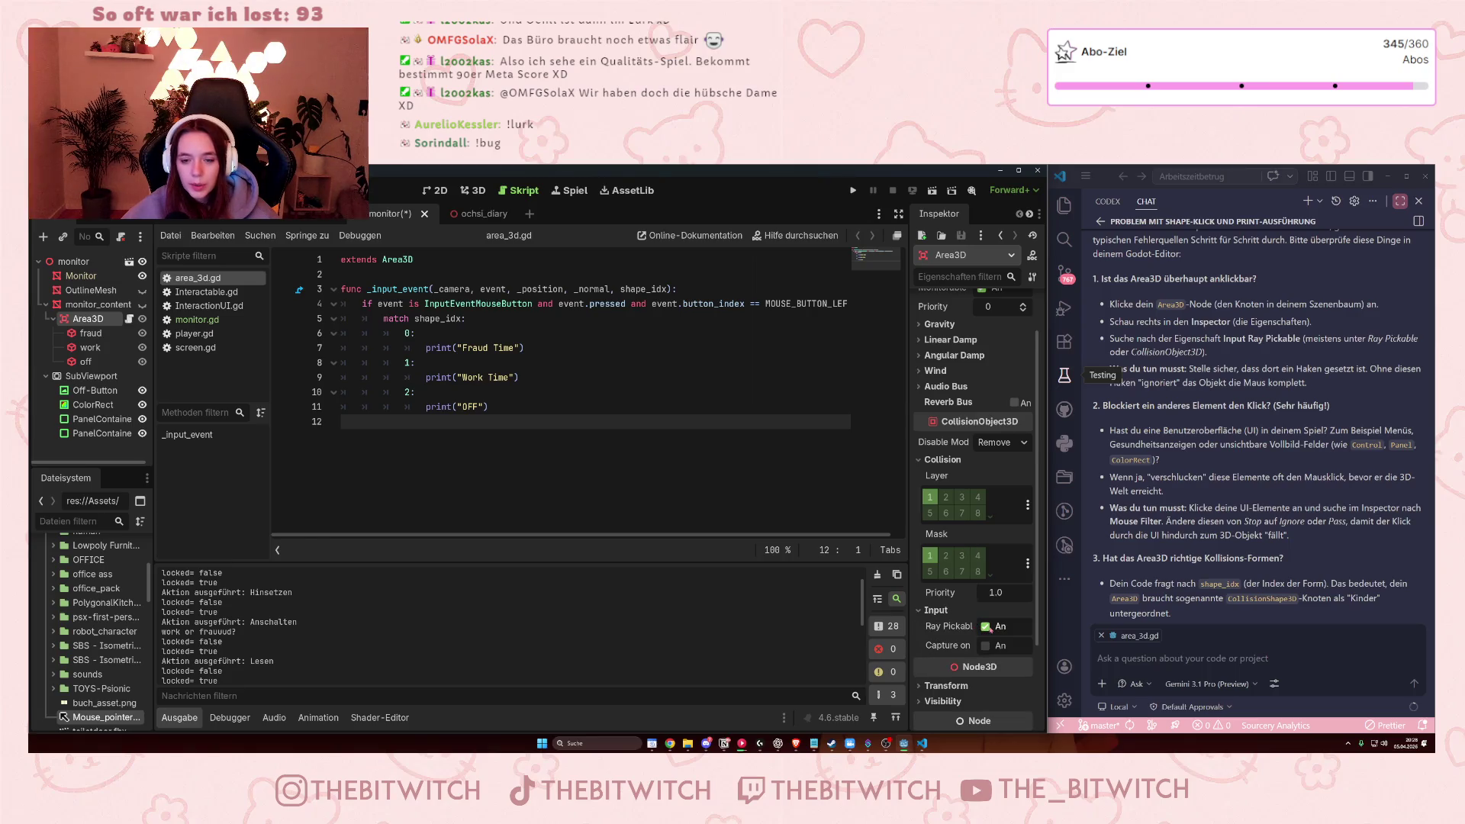
left_click(1178, 378)
scroll(1145, 412, "down", 3)
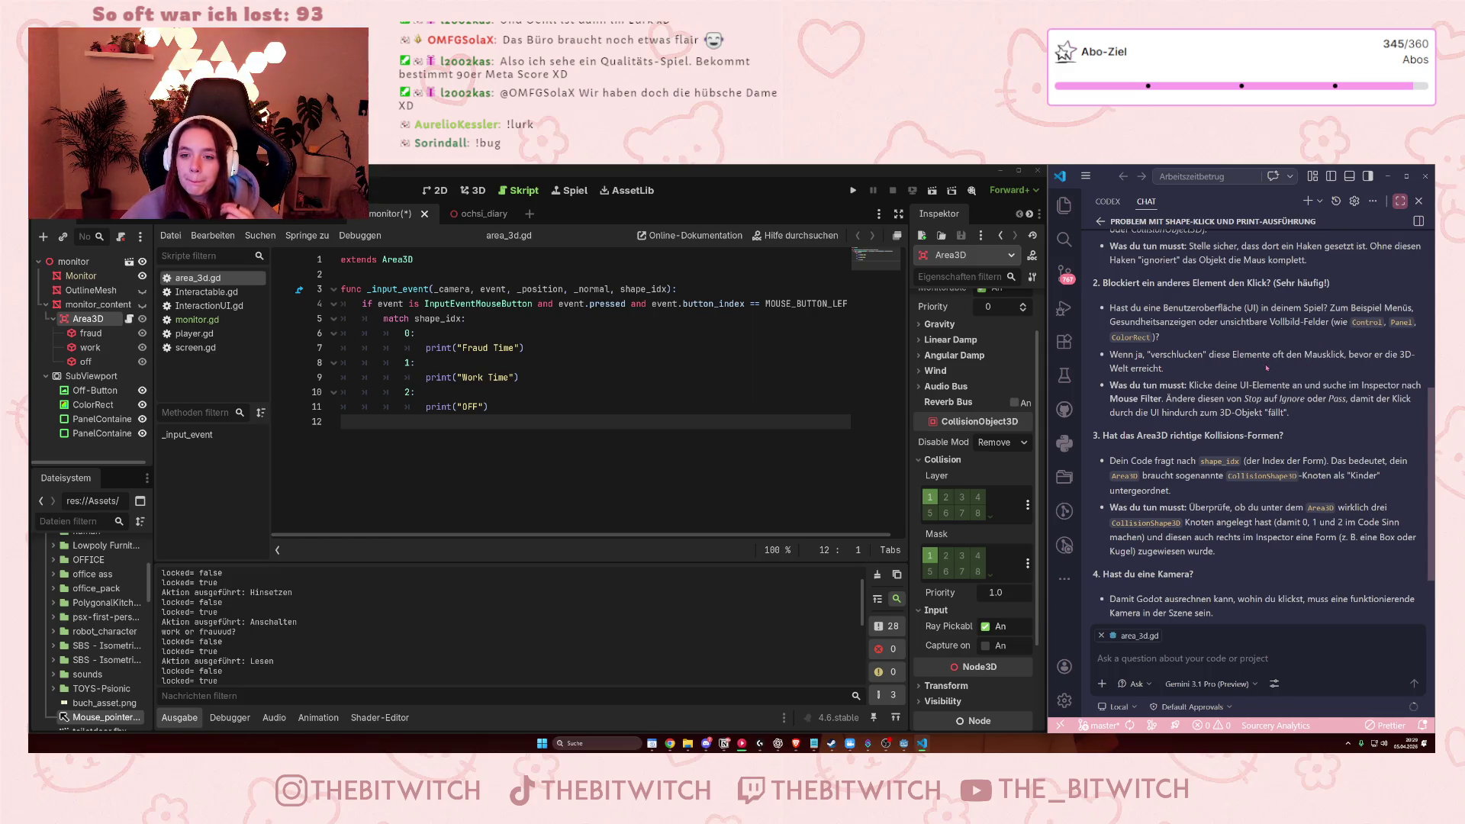
scroll(1171, 444, "down", 1)
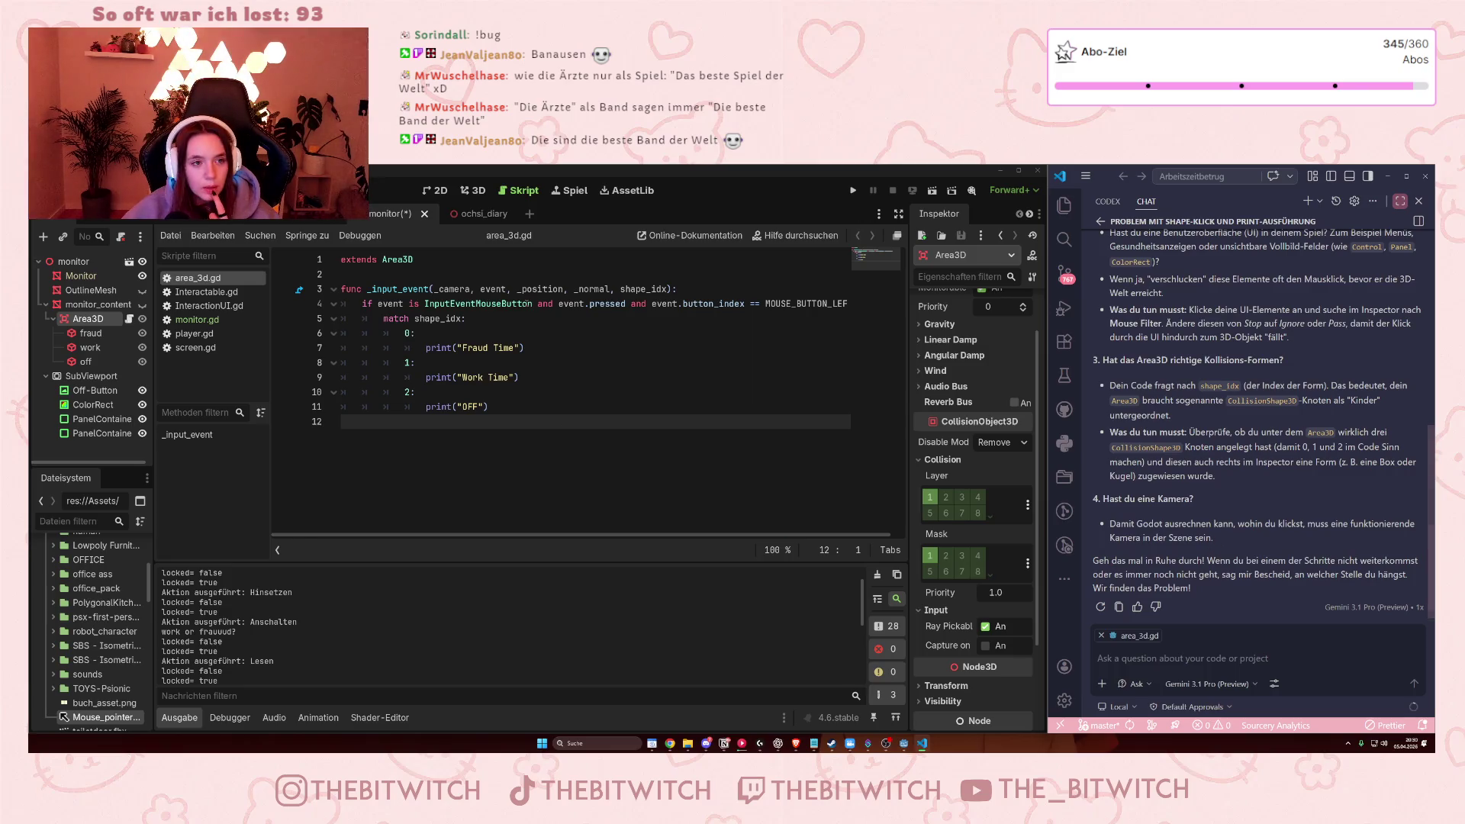
- Reply "hab davon alles" in Copilot Chat to say all checks are already done
left_click(1331, 663)
type("ha")
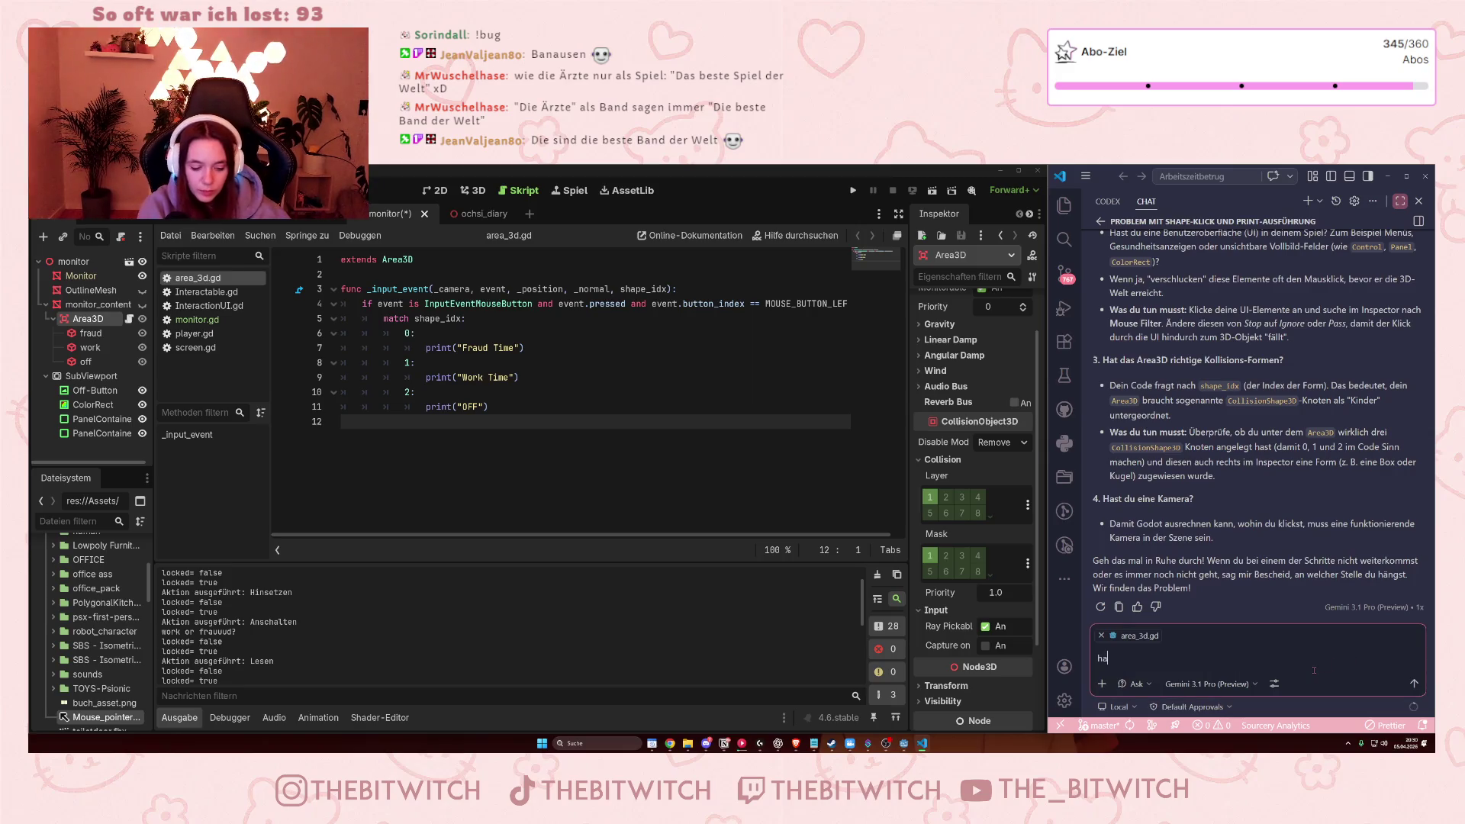
type("b davon alles")
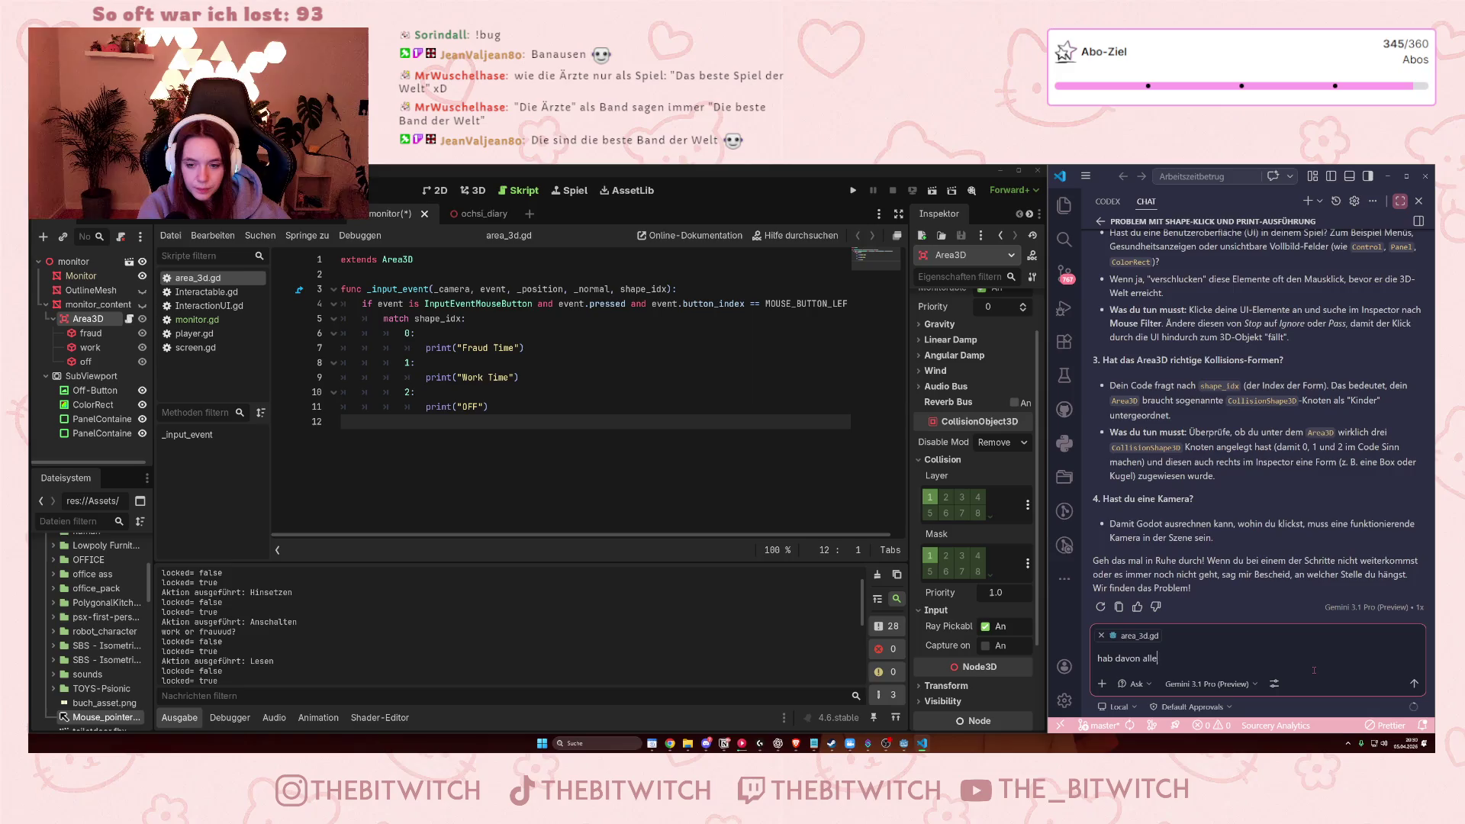
key("Return")
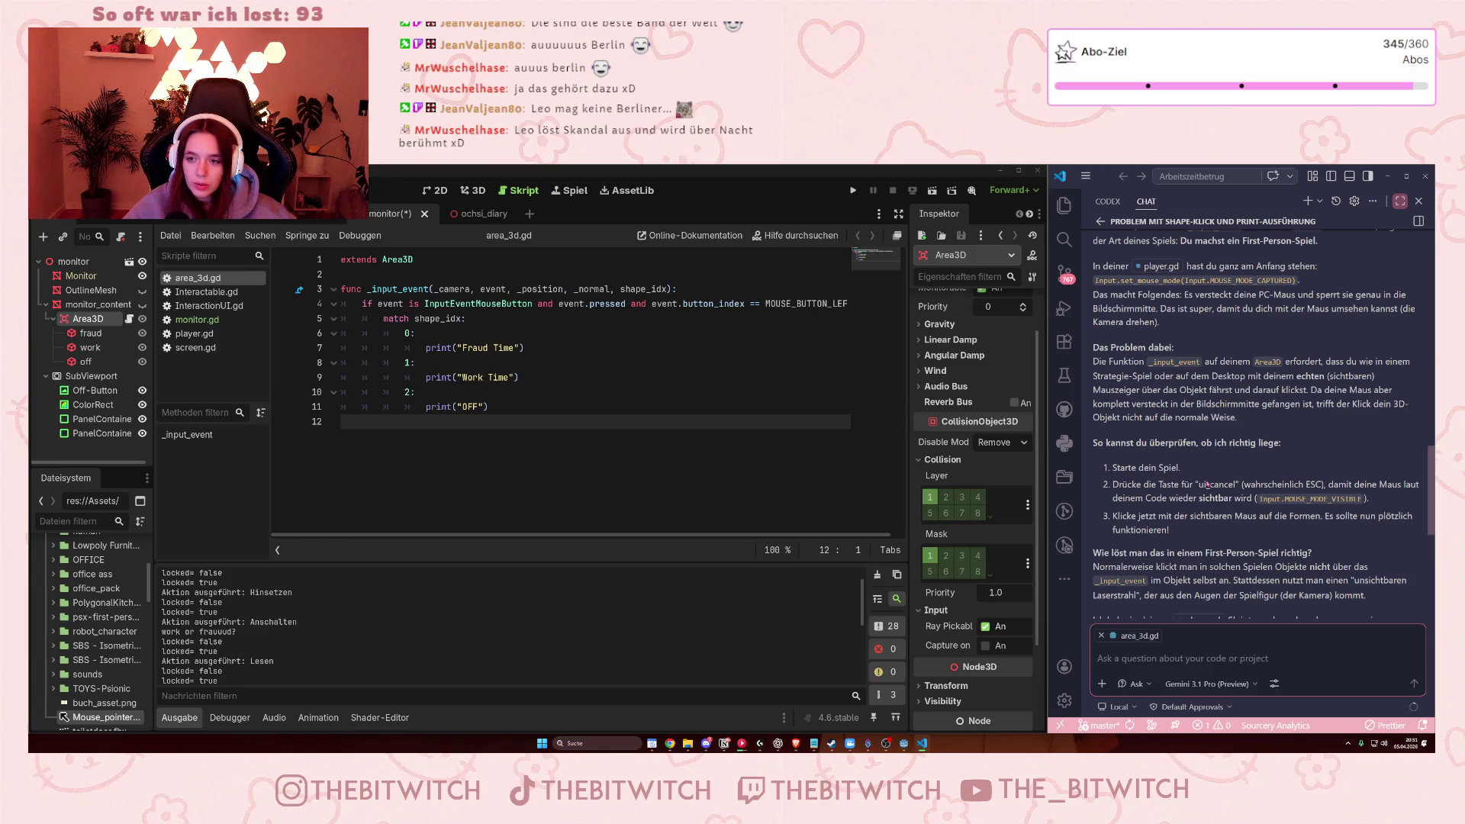
scroll(1211, 403, "down", 1)
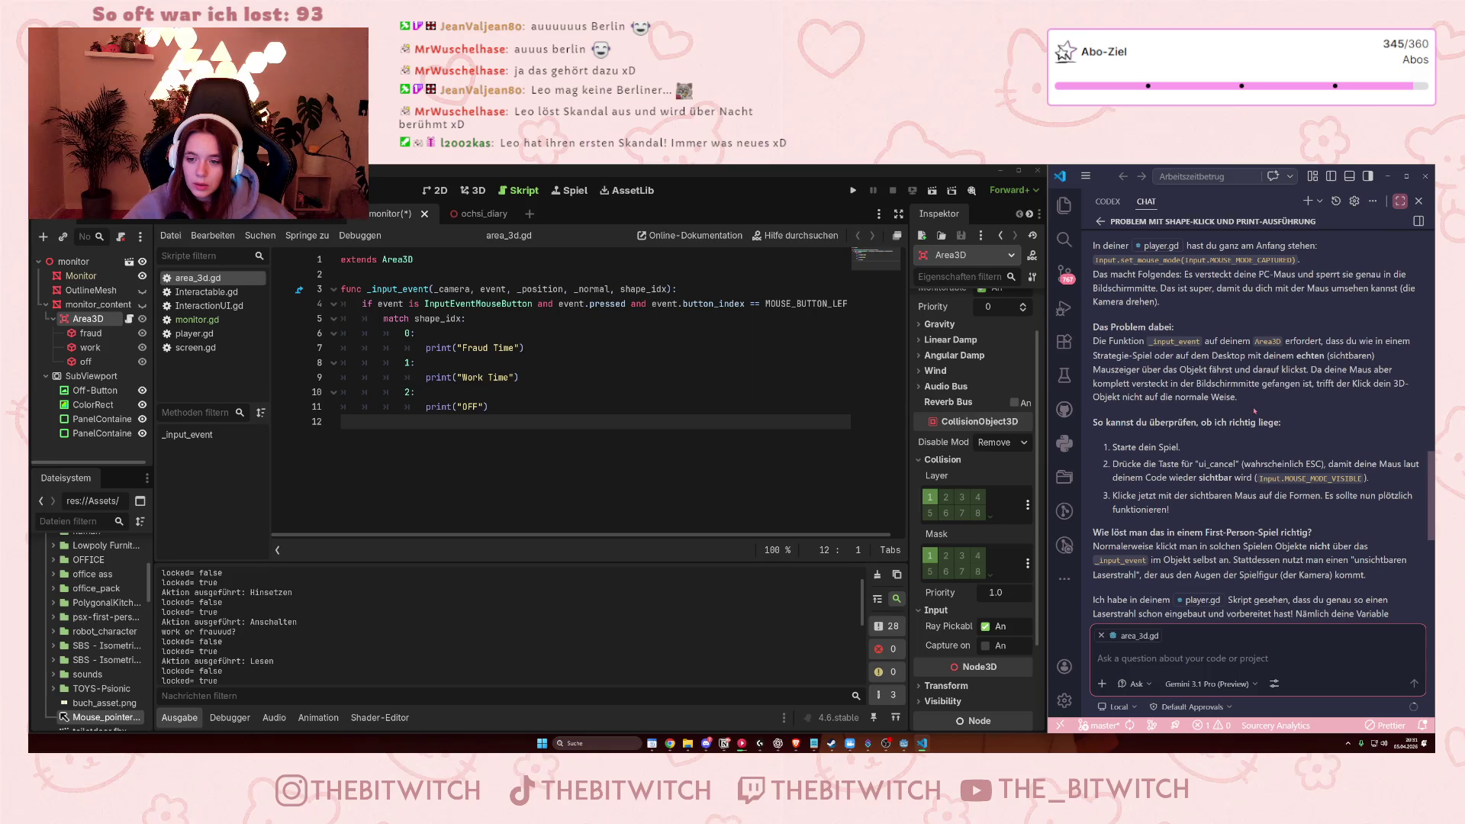
scroll(1254, 410, "down", 3)
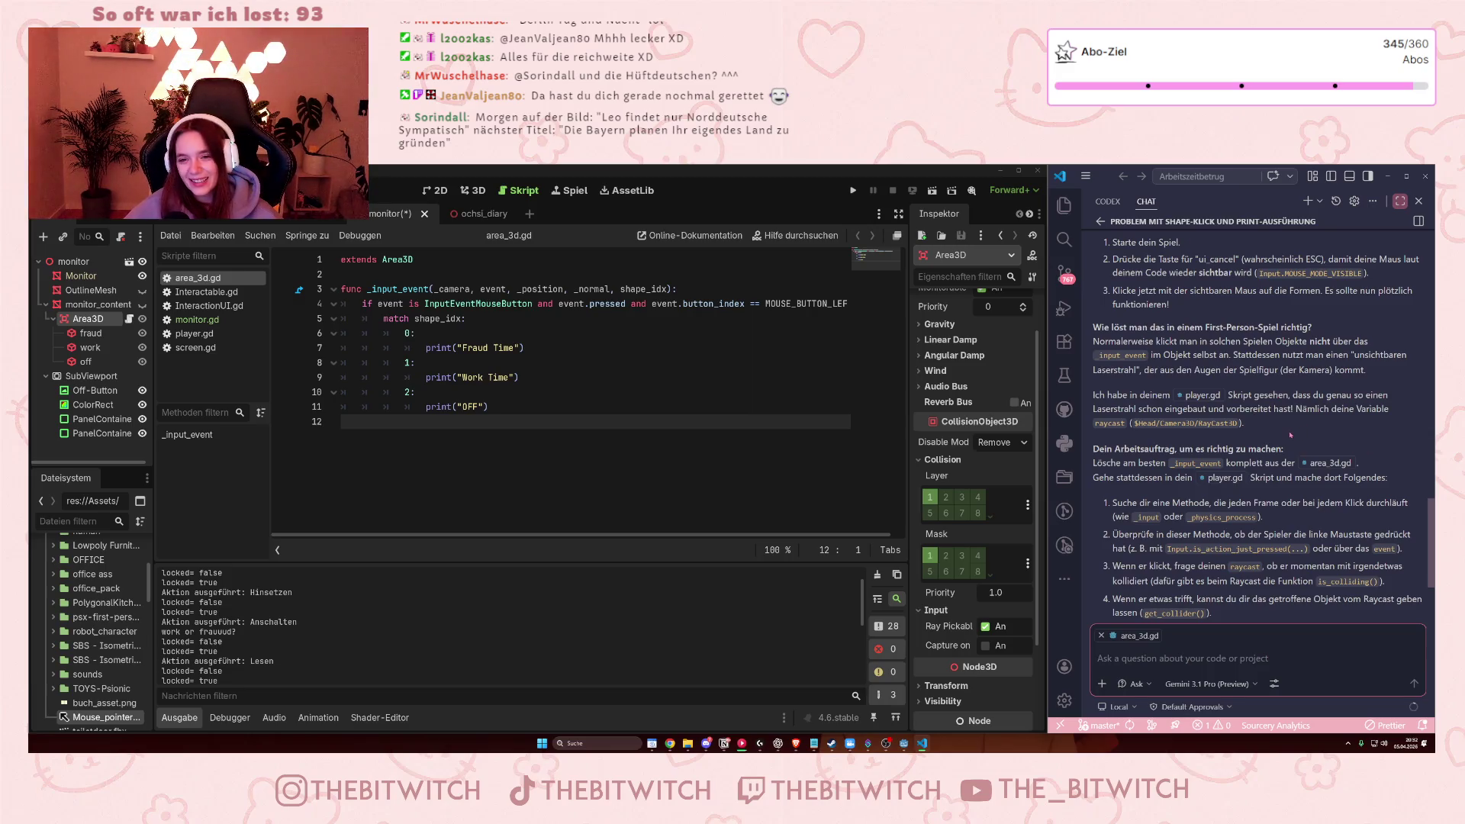
scroll(1145, 312, "up", 1)
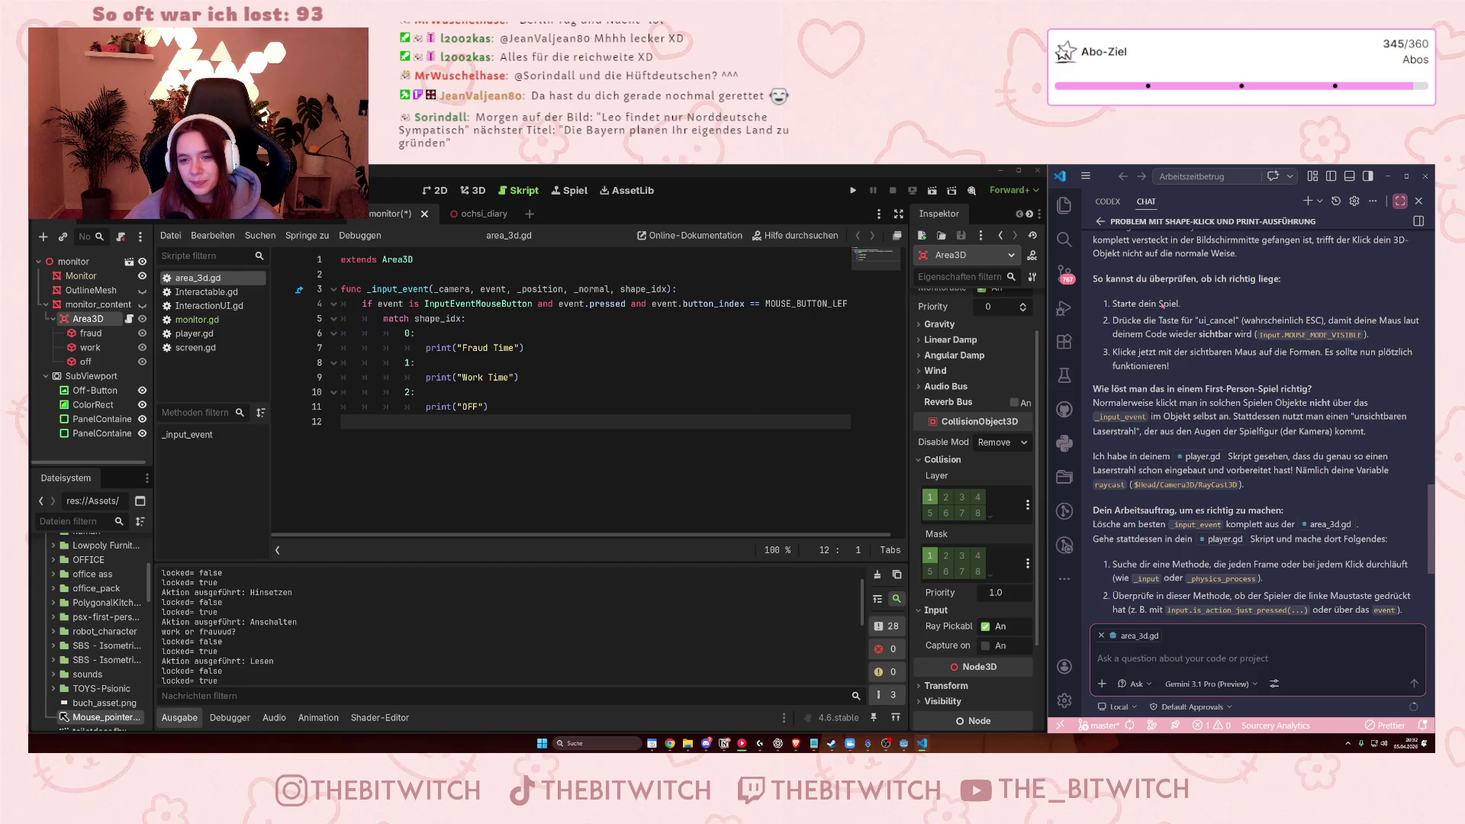
scroll(1164, 305, "down", 1)
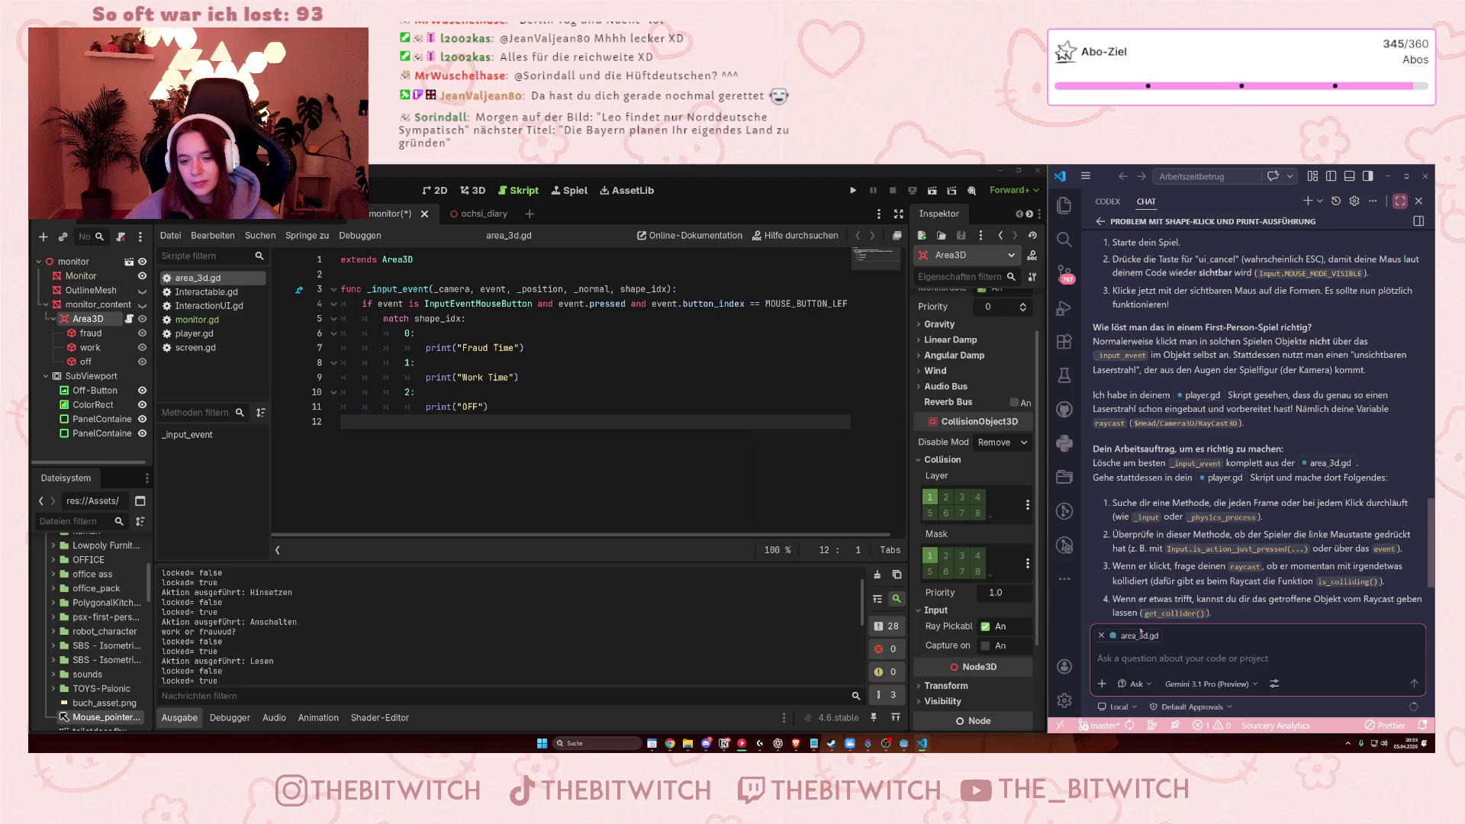
type("die maus kann ih")
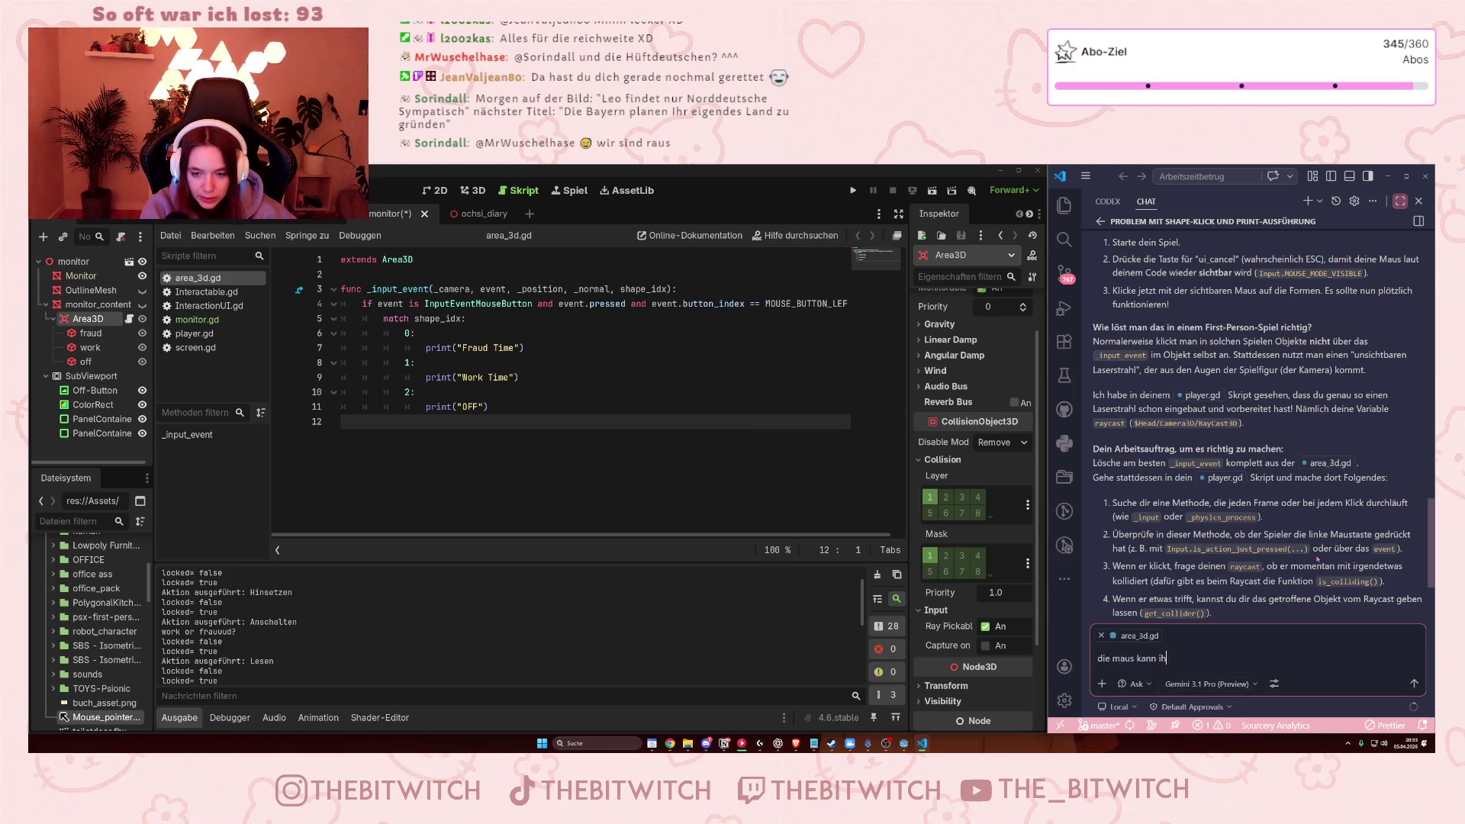
key("BackSpace")
type("ch in dem ")
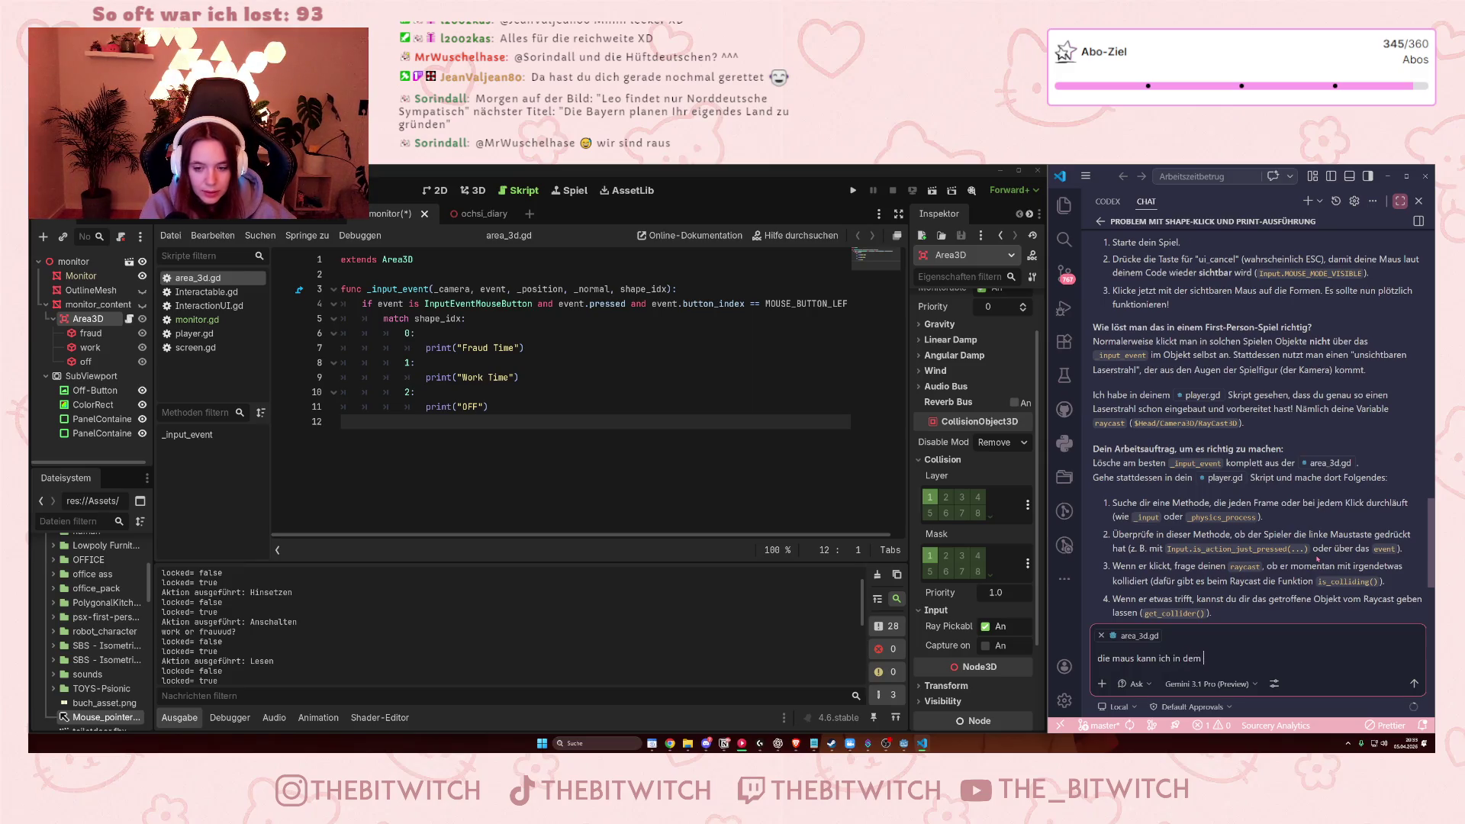
type("sceen abe")
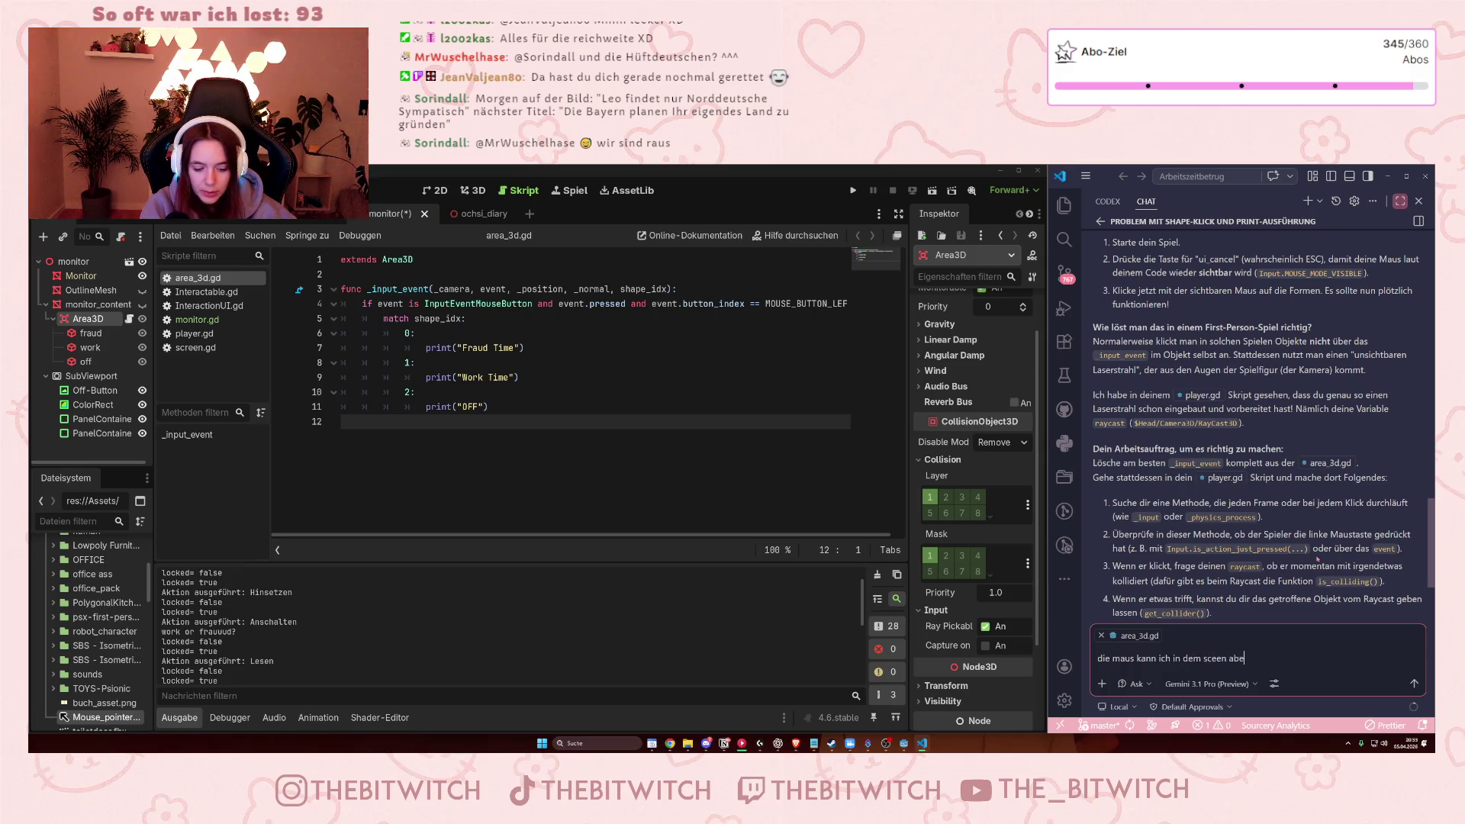
type("r bewegen")
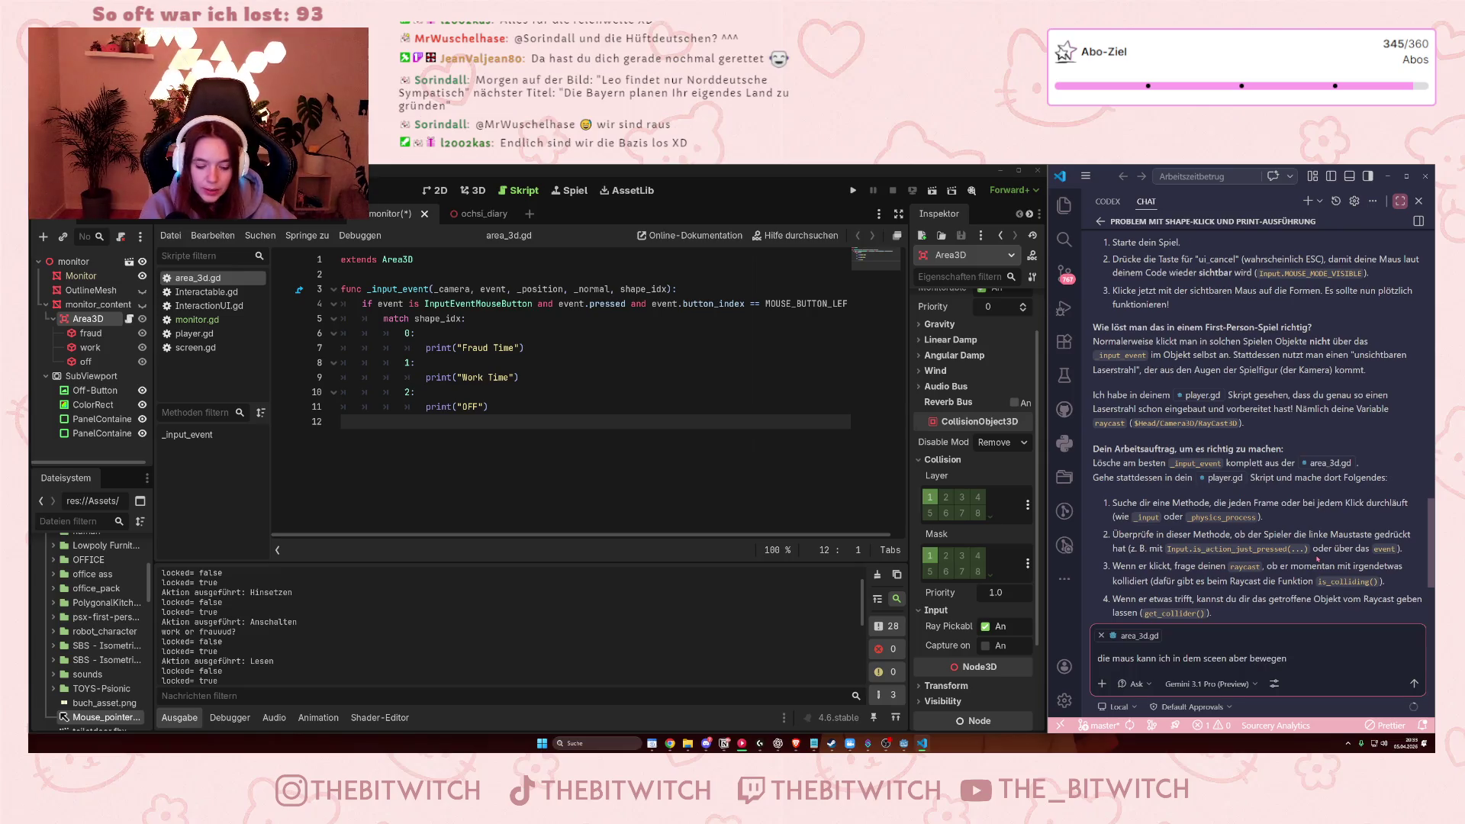
type(", das ist ni")
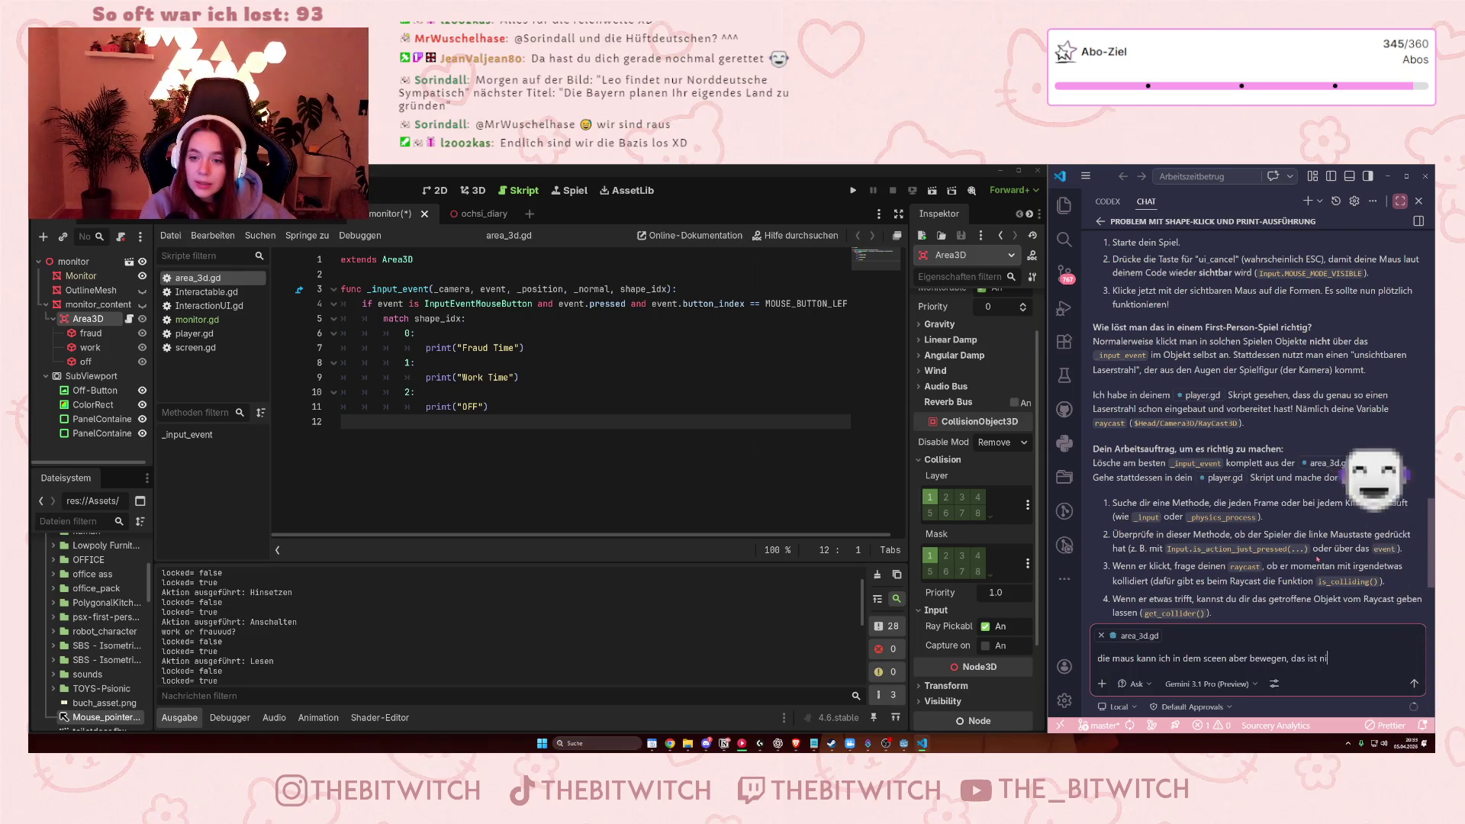
type("cht das problem")
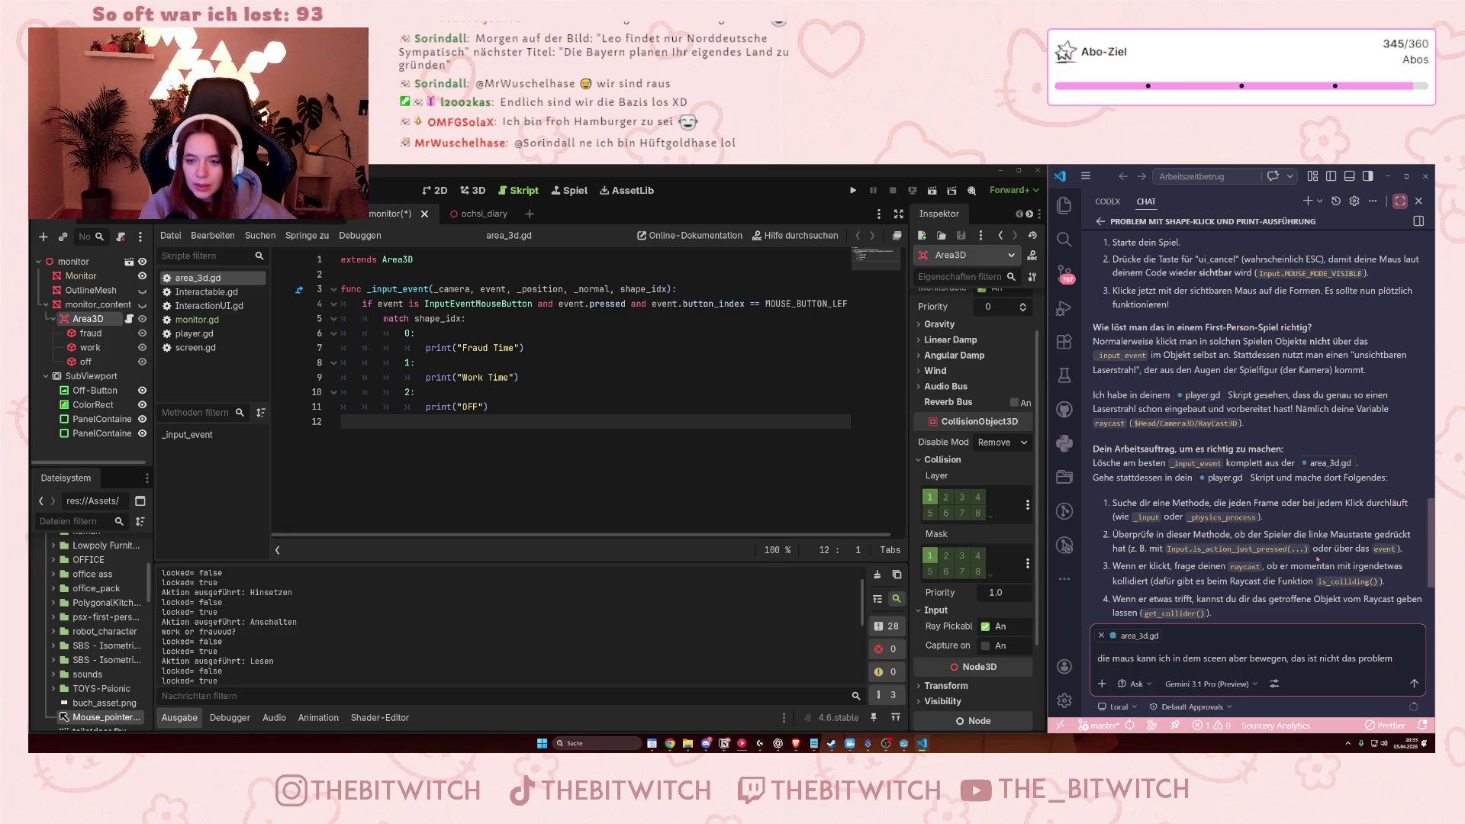
- Scroll down through Copilot's answer about the captured first-person mouse
scroll(1125, 435, "down", 3)
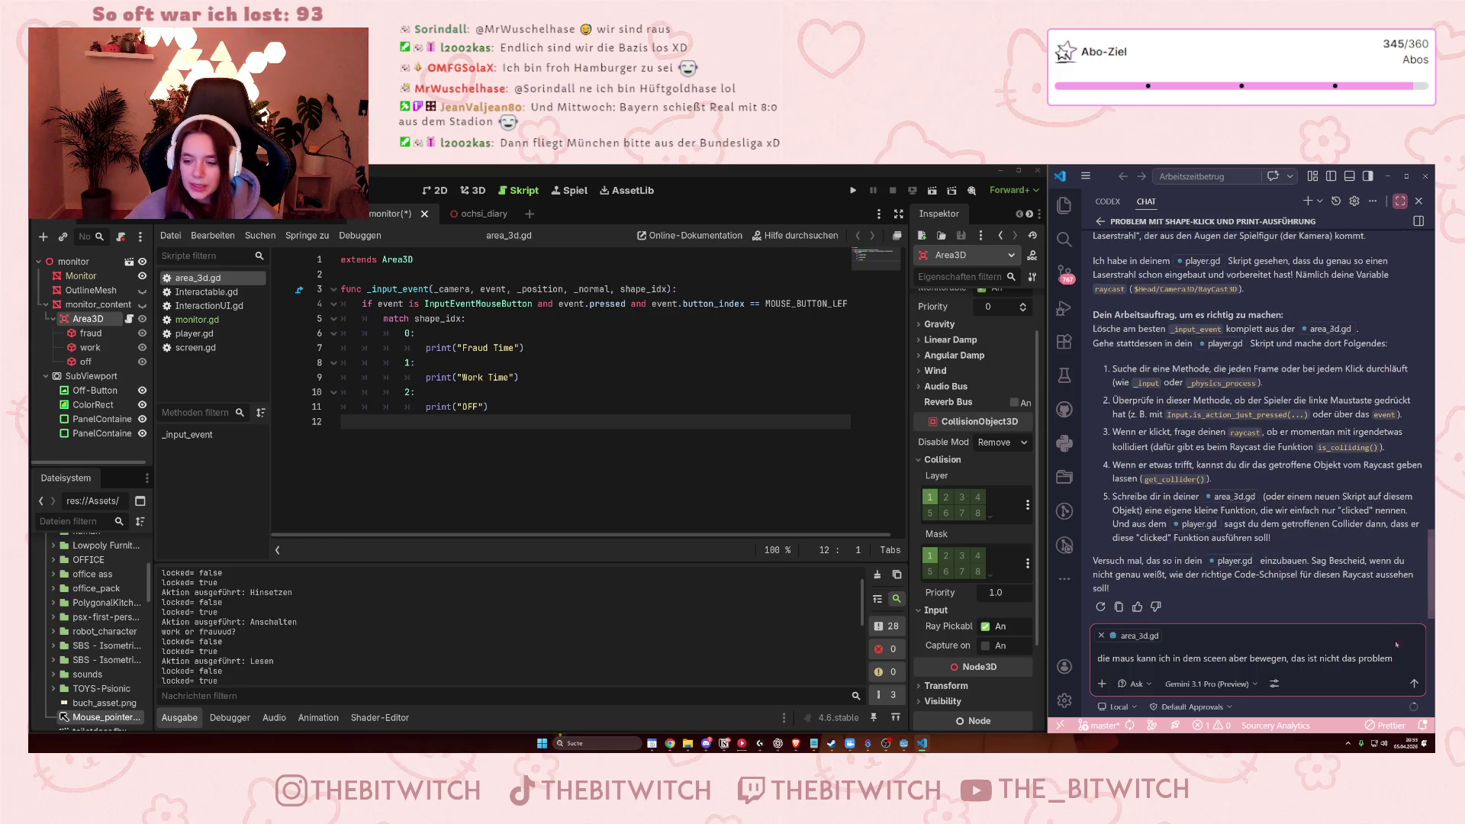
- Send the mouse-movement reply and read Copilot's diagnosis blaming UI Mouse Filter and hidden CollisionShapes
left_click(1412, 684)
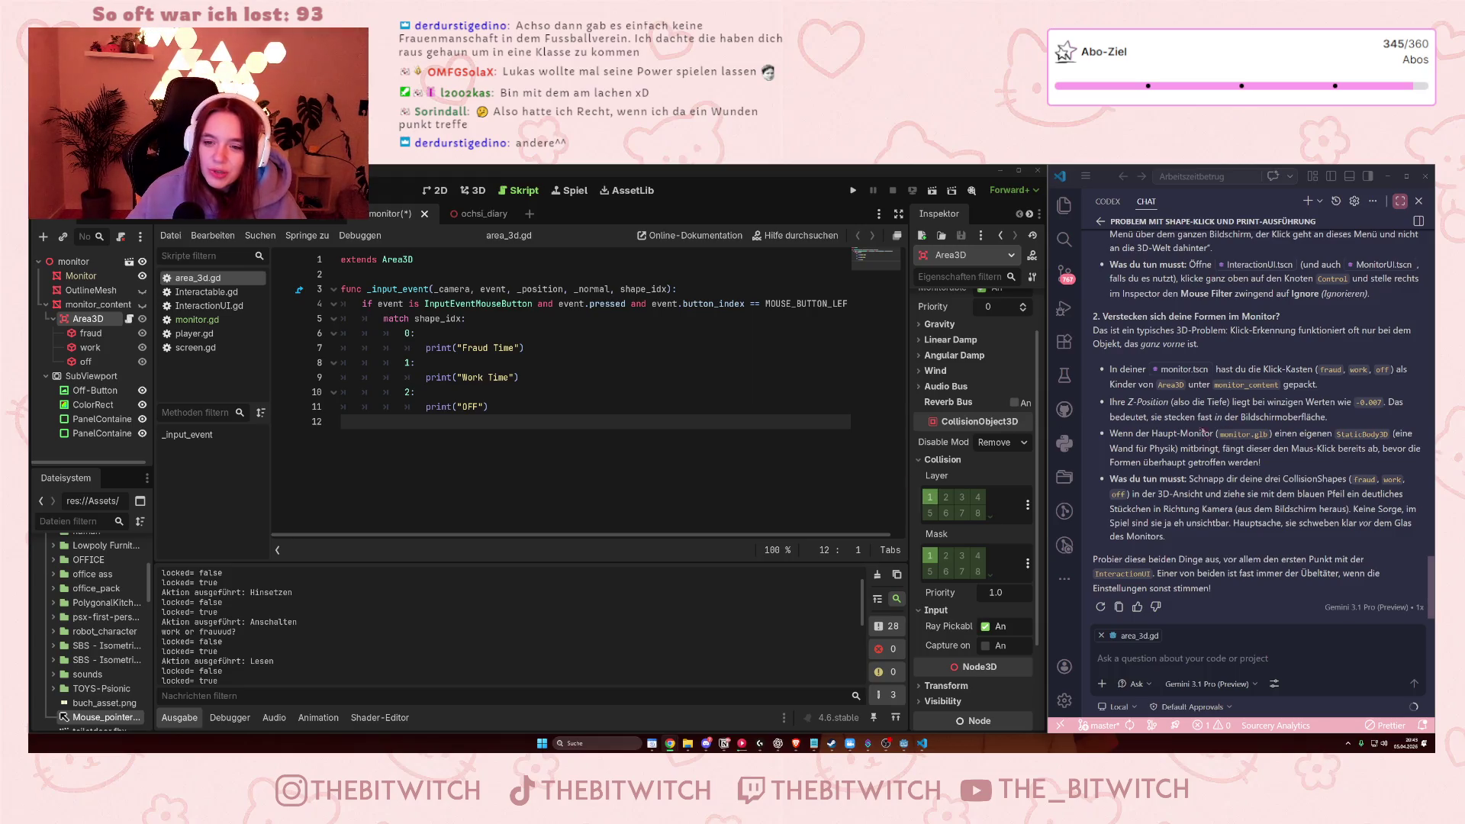
scroll(1142, 344, "up", 5)
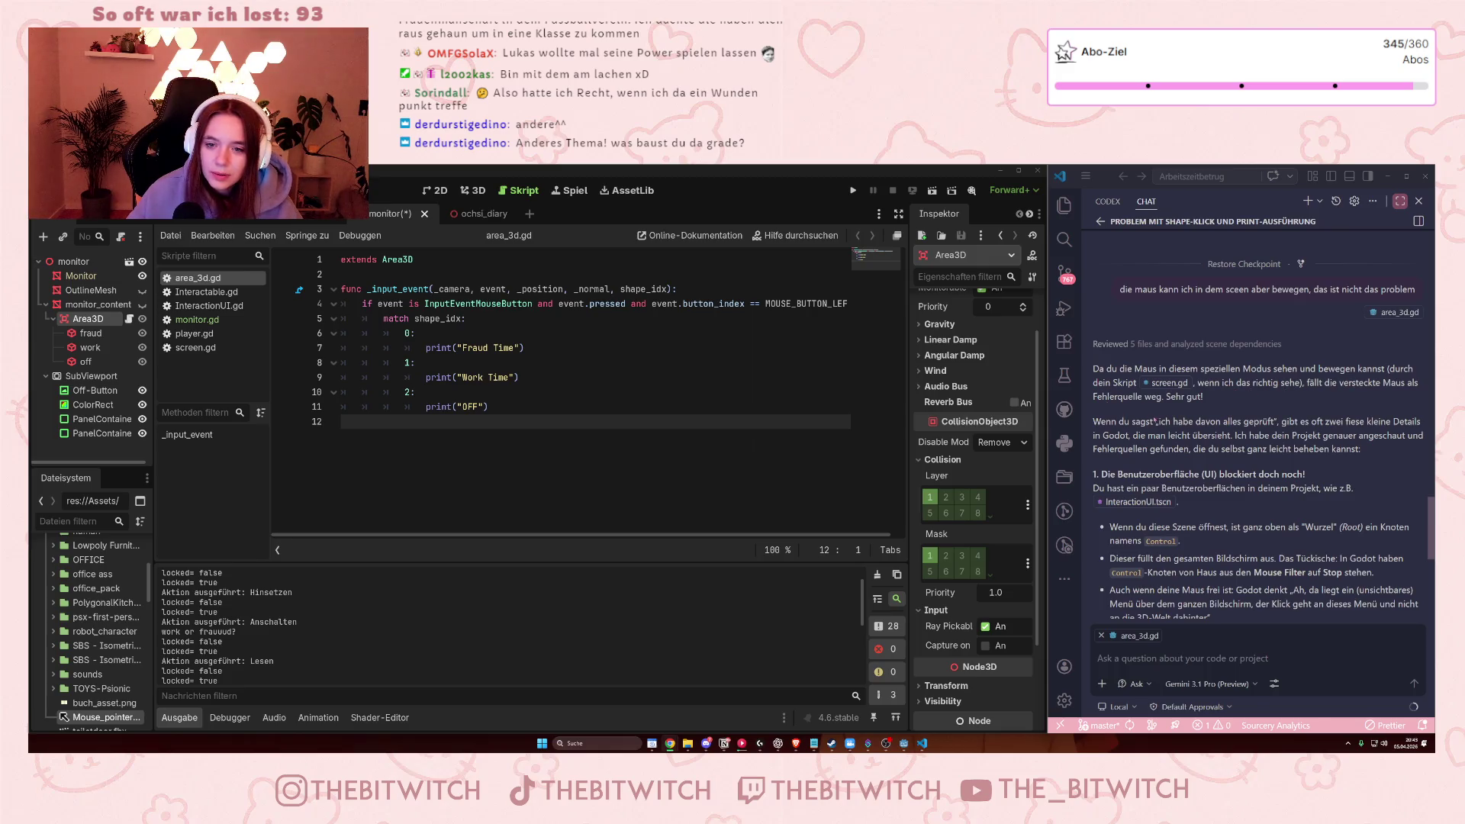
scroll(1172, 422, "down", 1)
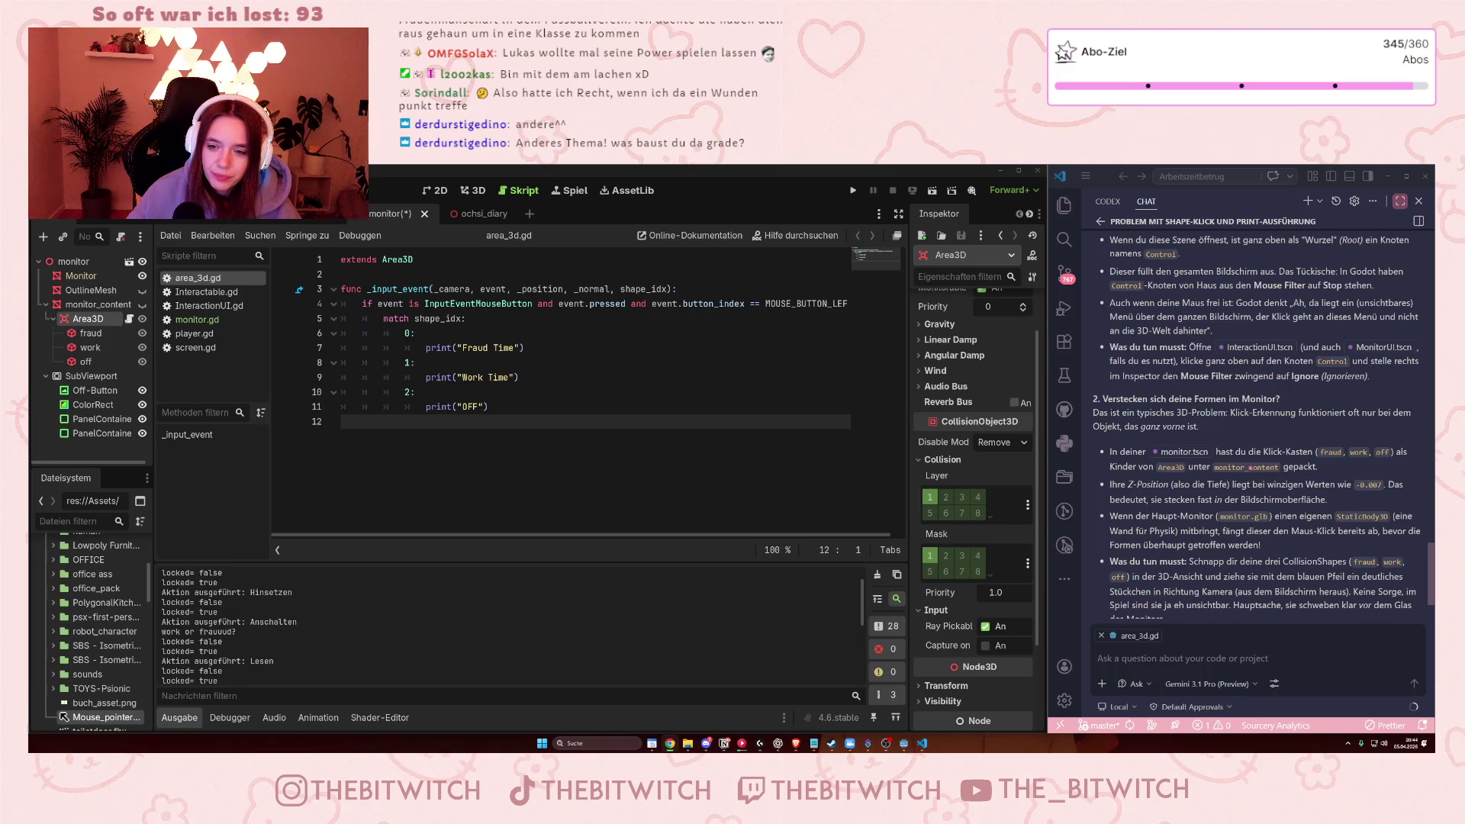
left_click(1137, 657)
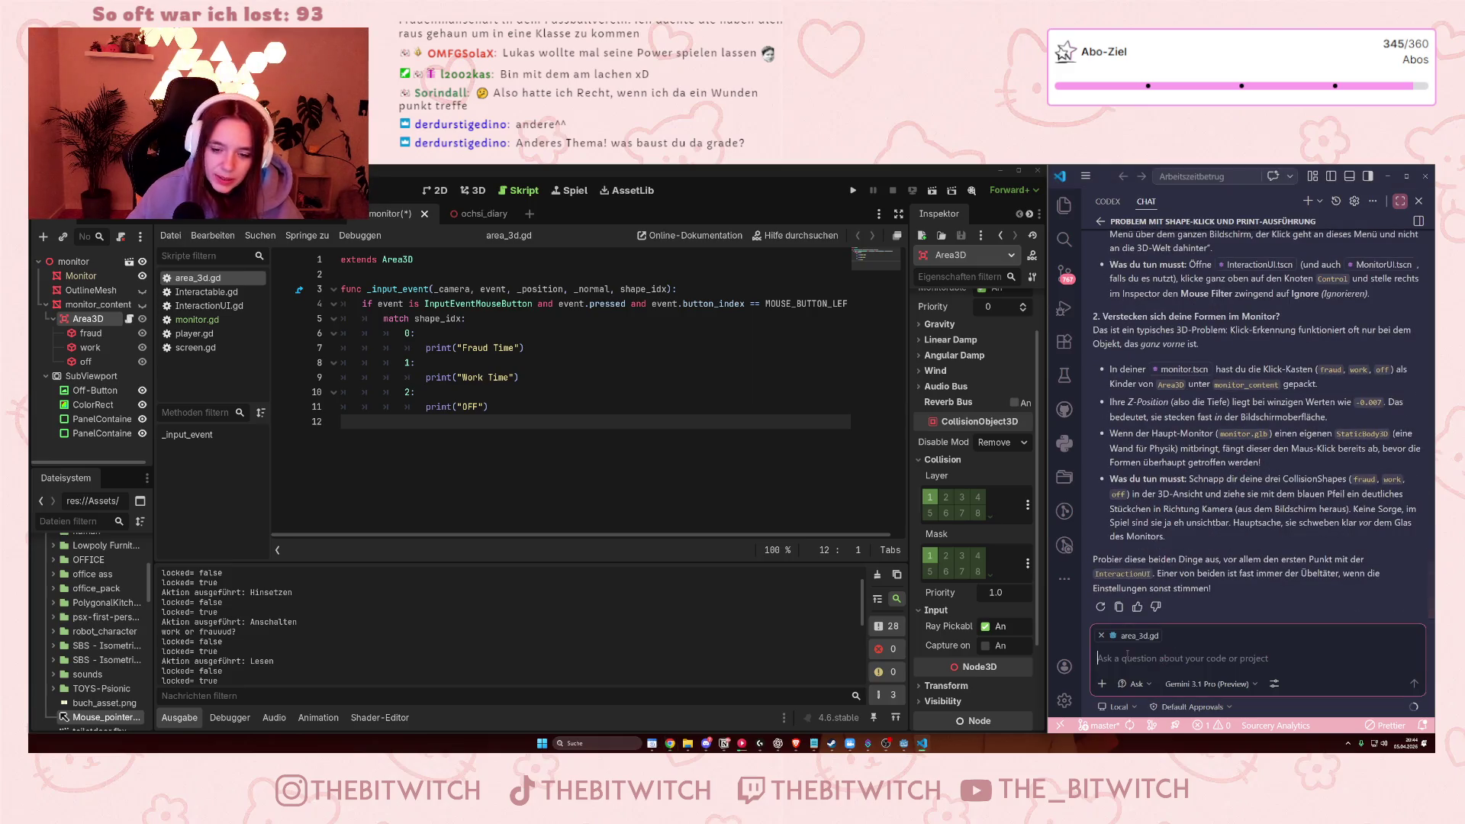
- Reply 'das ist es beides auch nicht' to Copilot, save area_3d.gd, and run the game
type("das i")
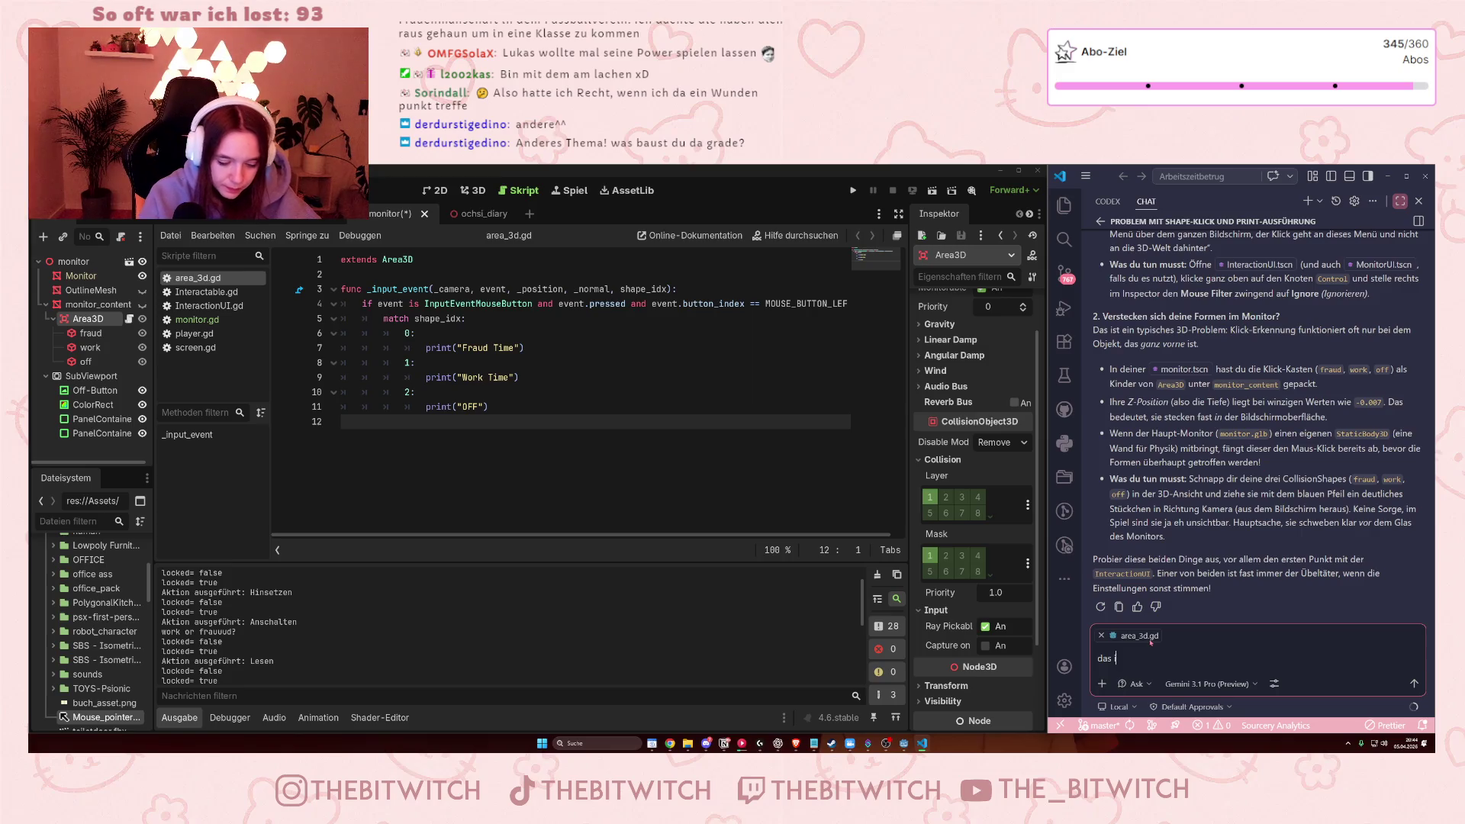
type("st es beides ")
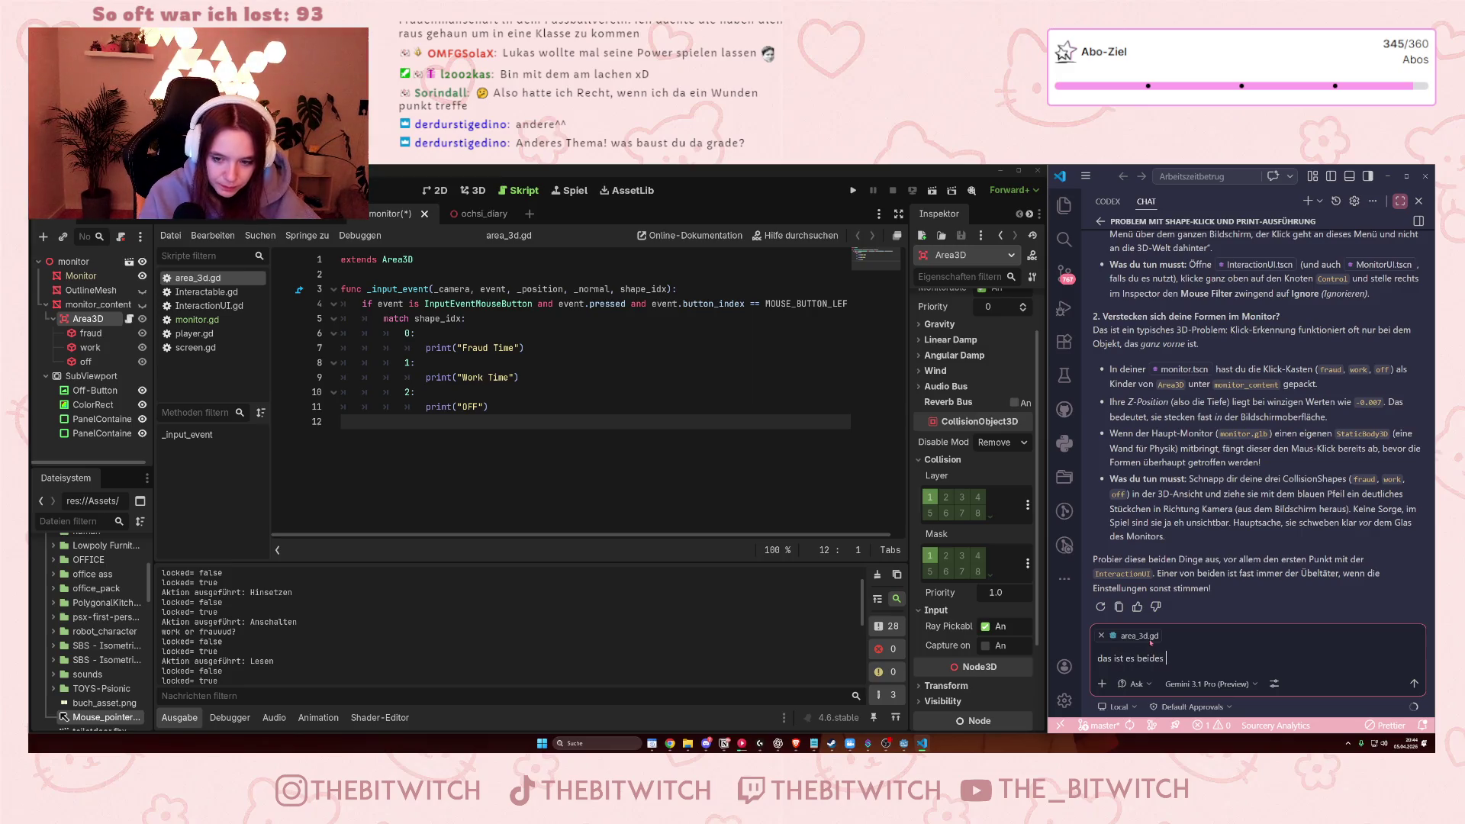
type("auch nicht#")
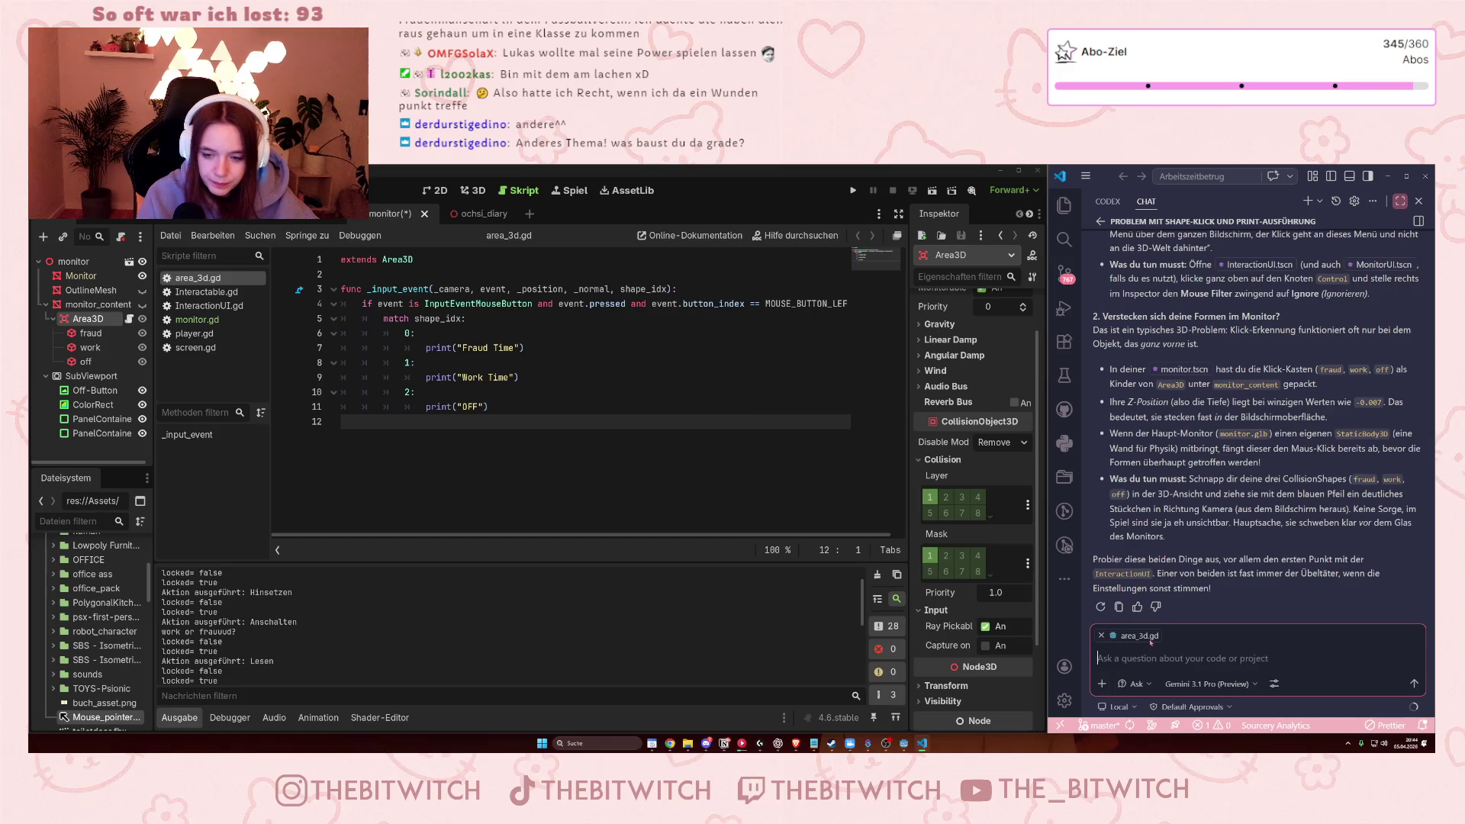
key("Return")
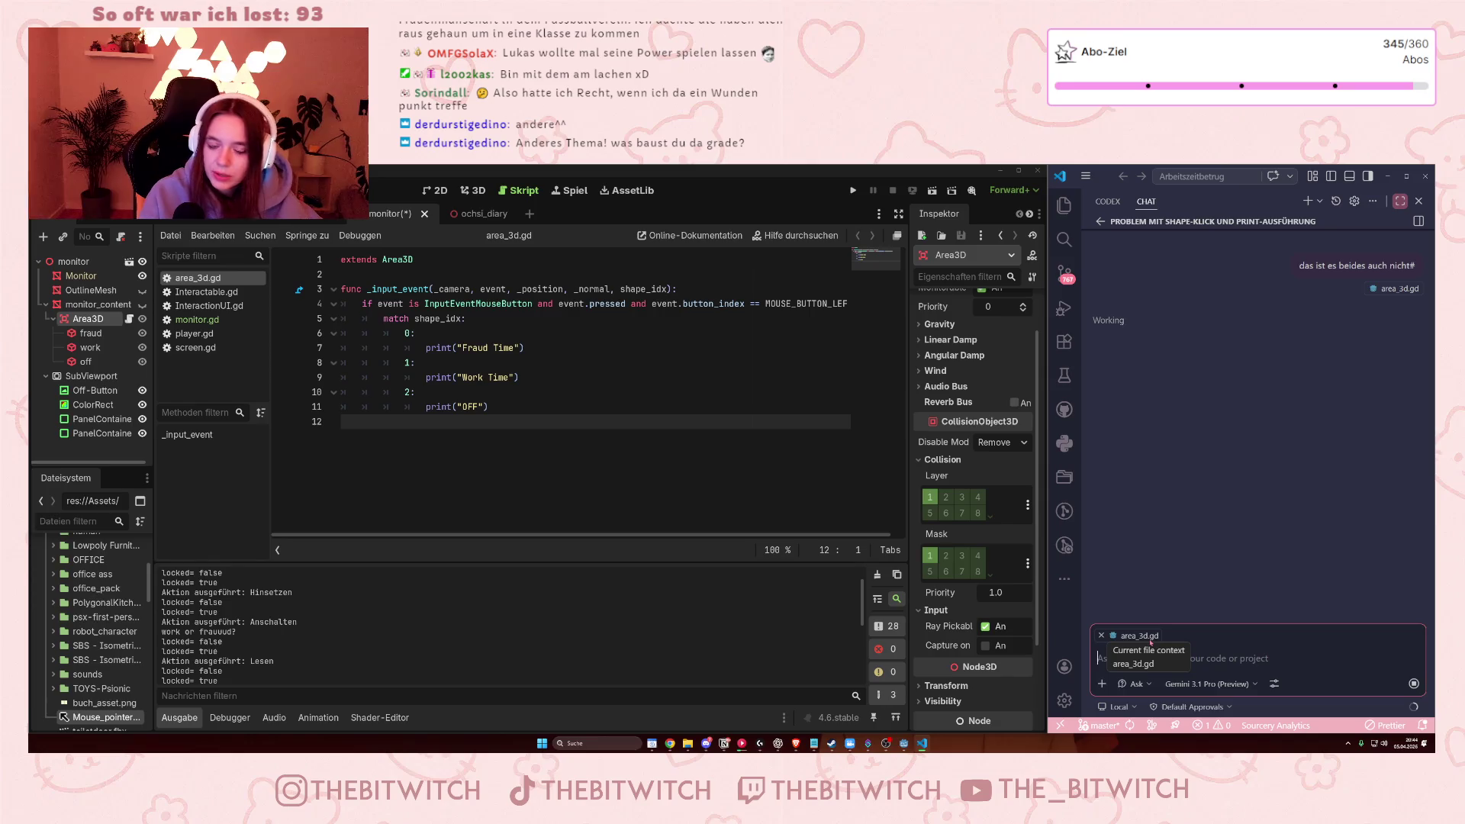
left_click(619, 362)
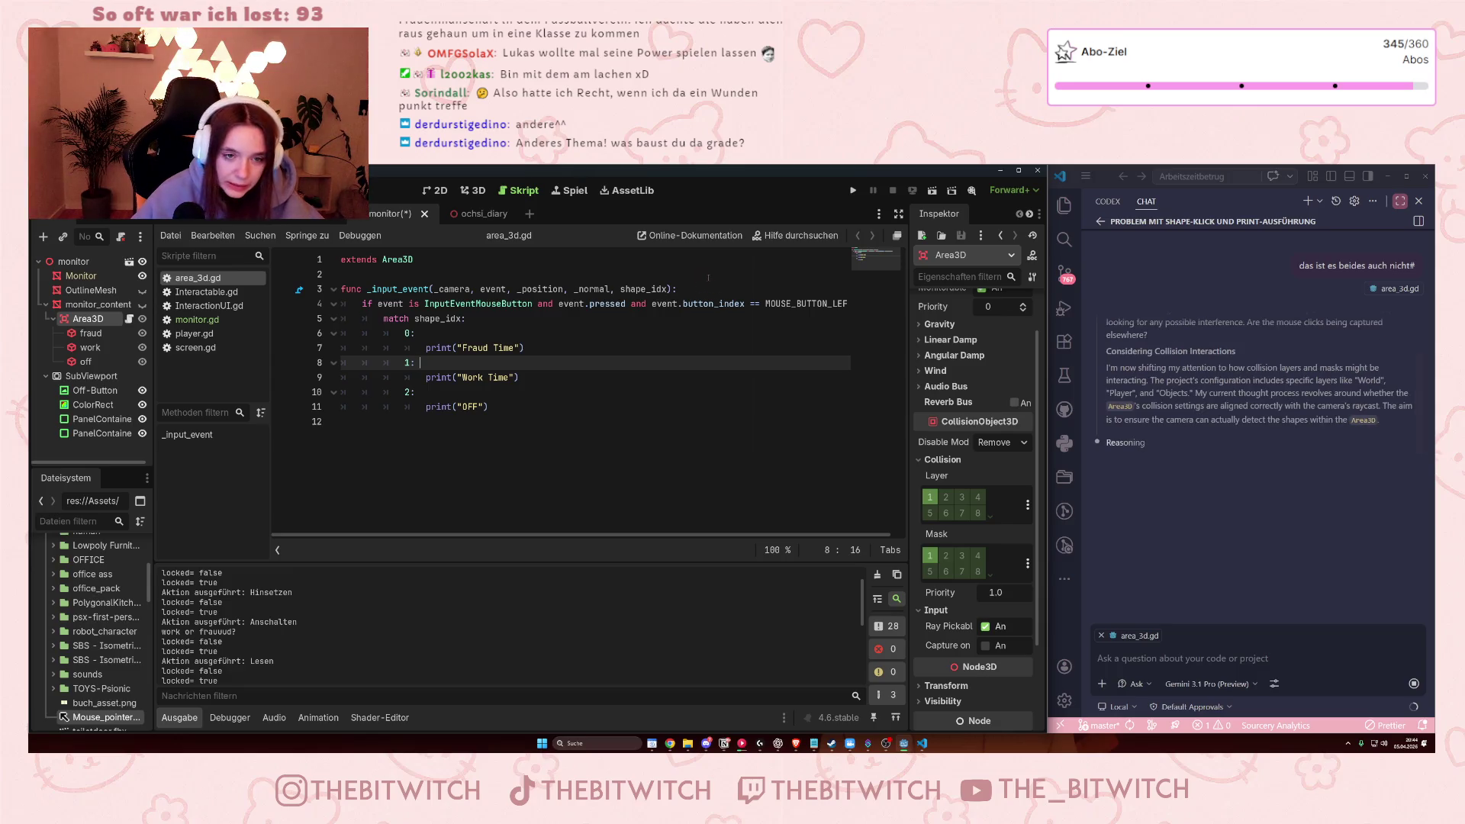
left_click(714, 349)
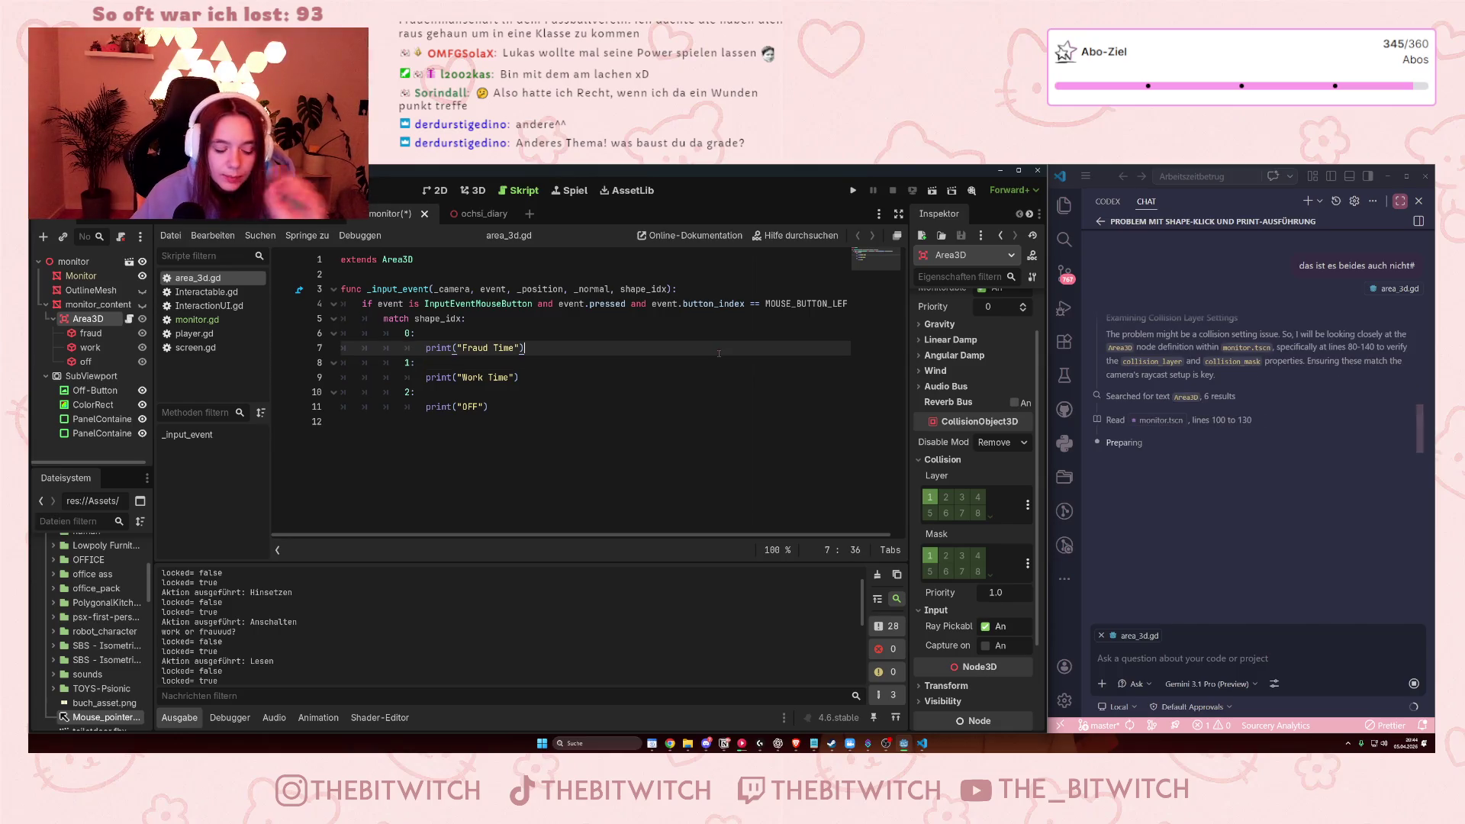
key("ctrl+s")
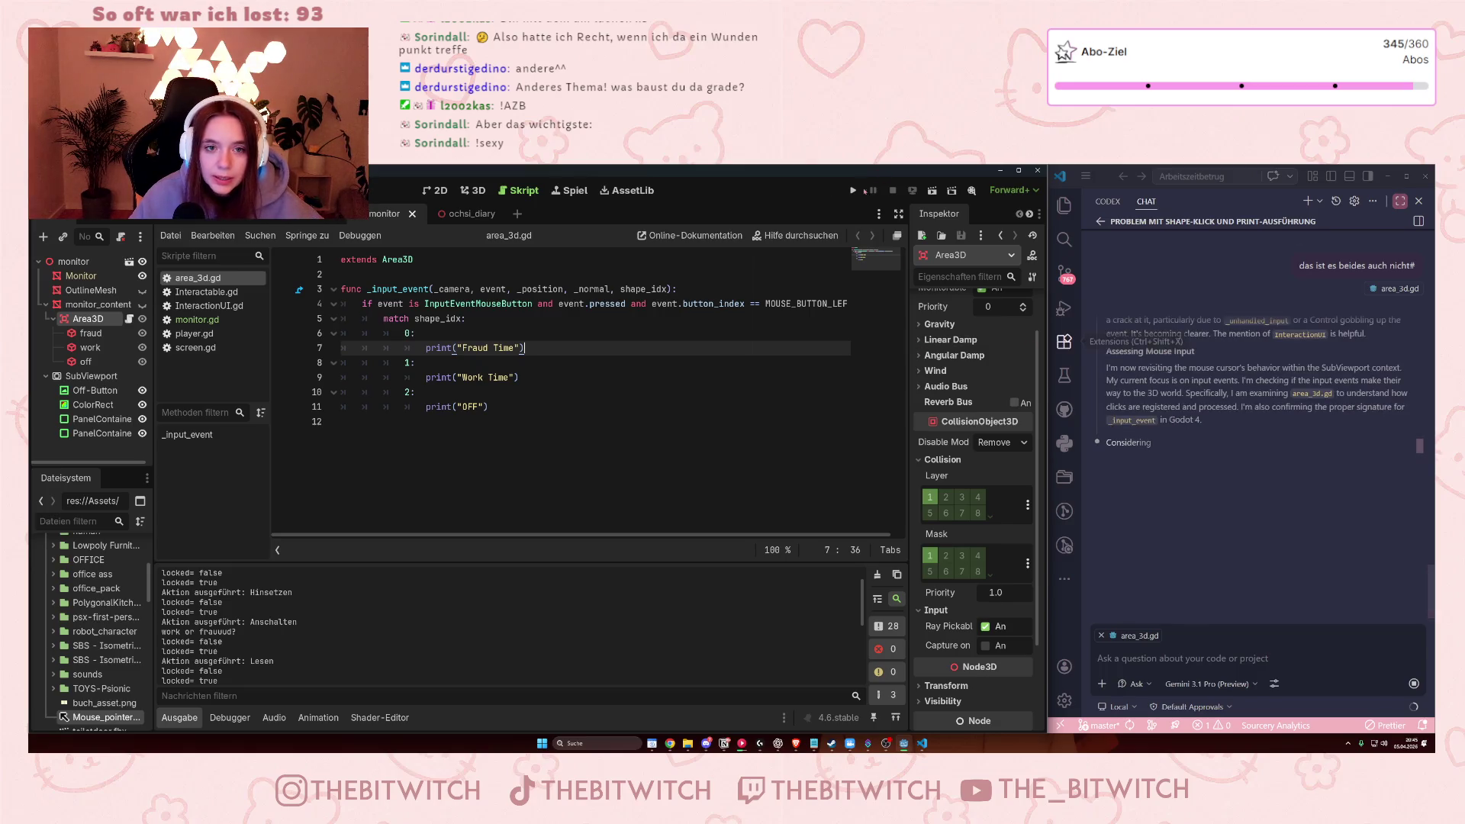
left_click(853, 190)
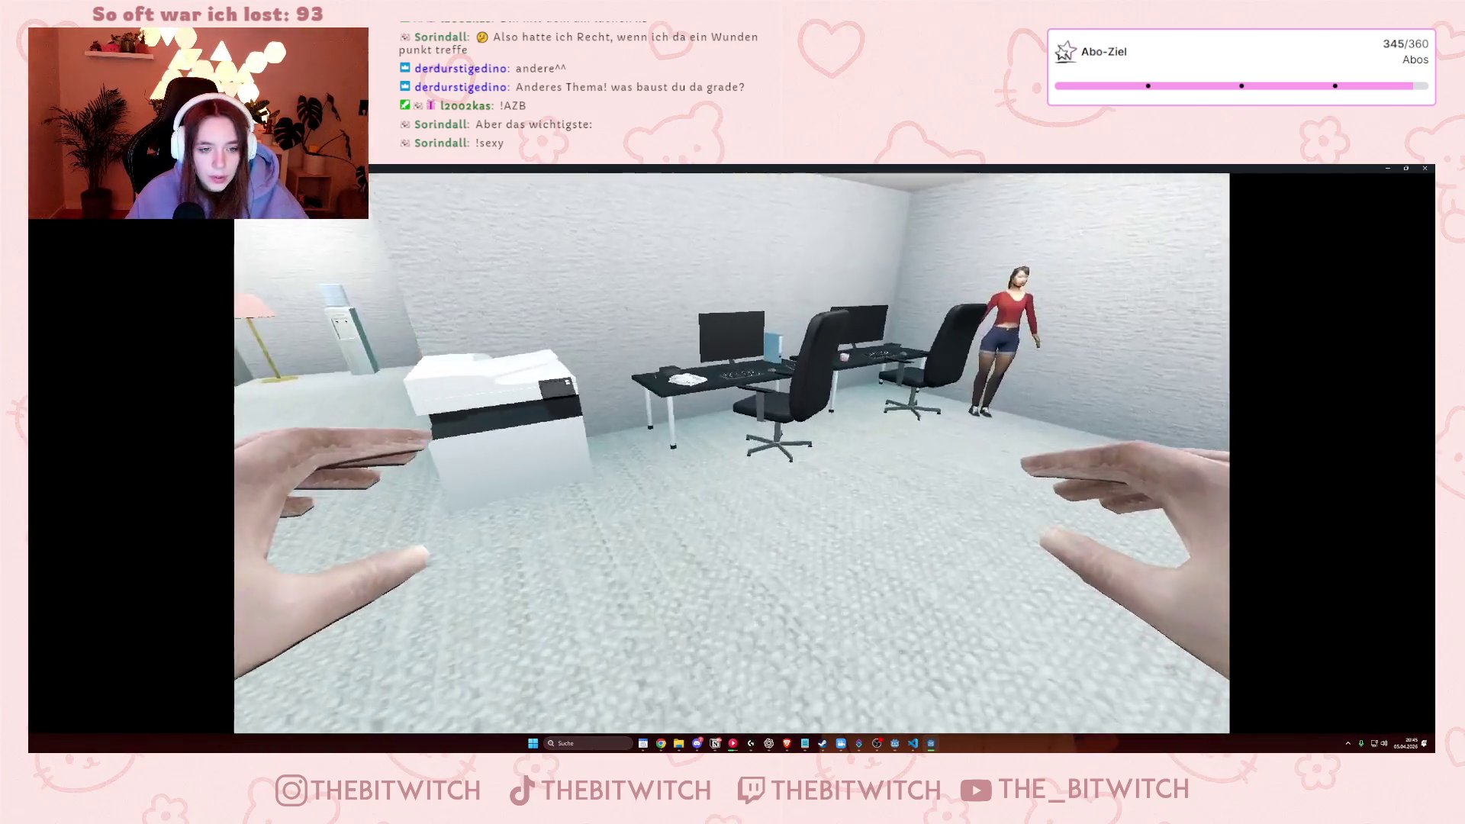
- Walk to the office chair, view the monitor screen up close, then stop the game
key("w")
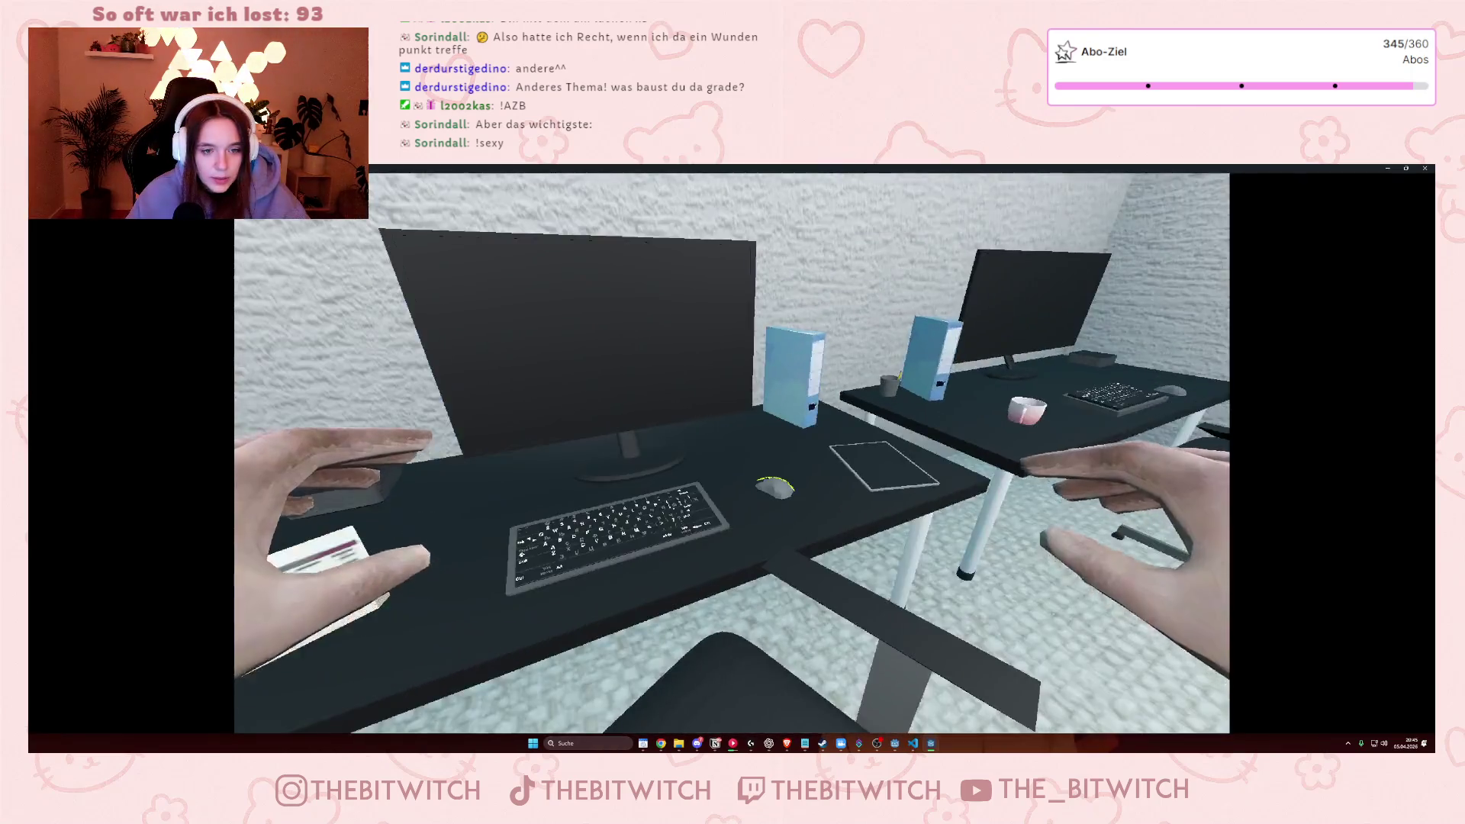
key("e")
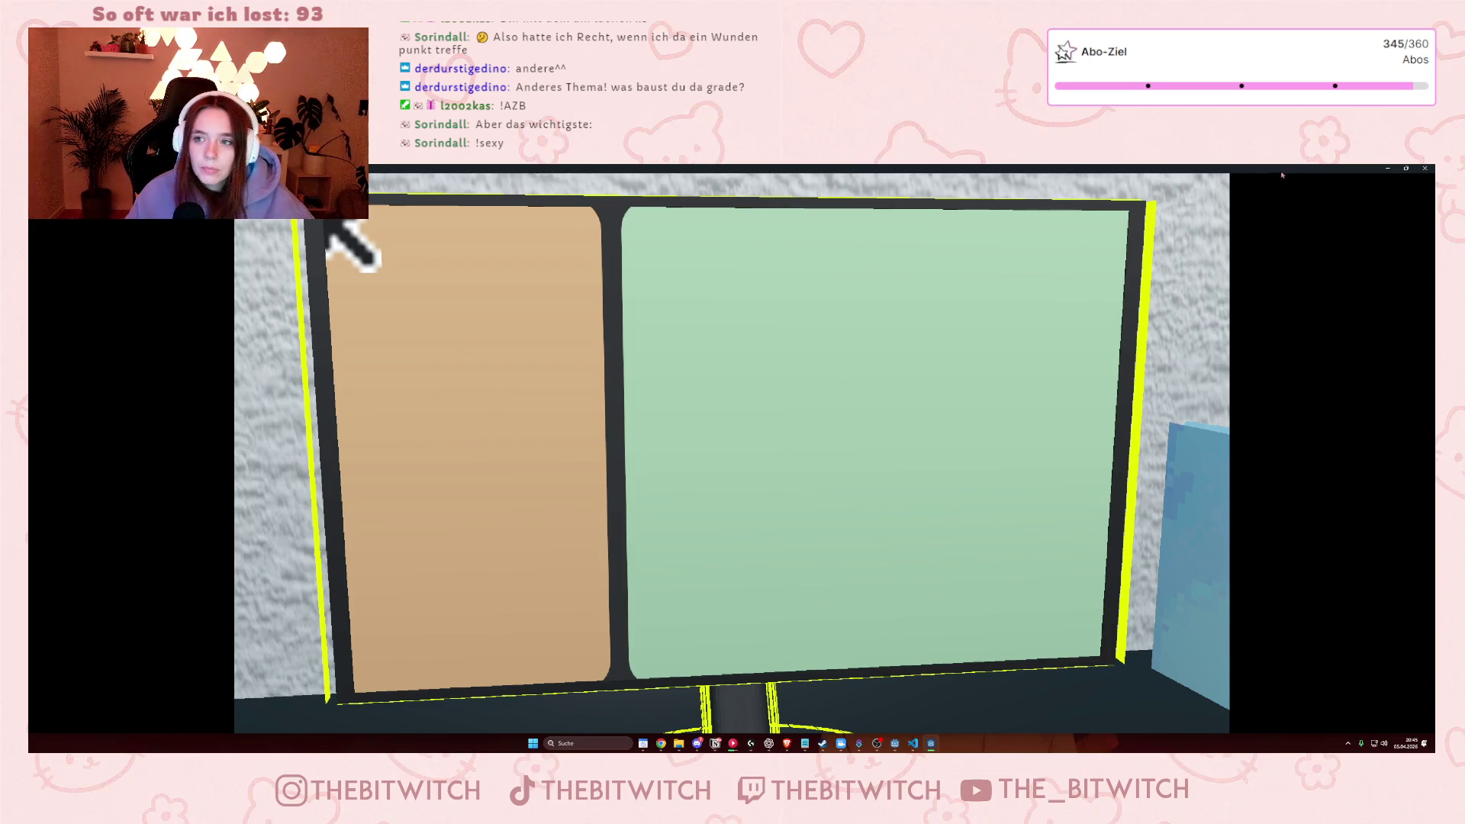
left_click(1424, 168)
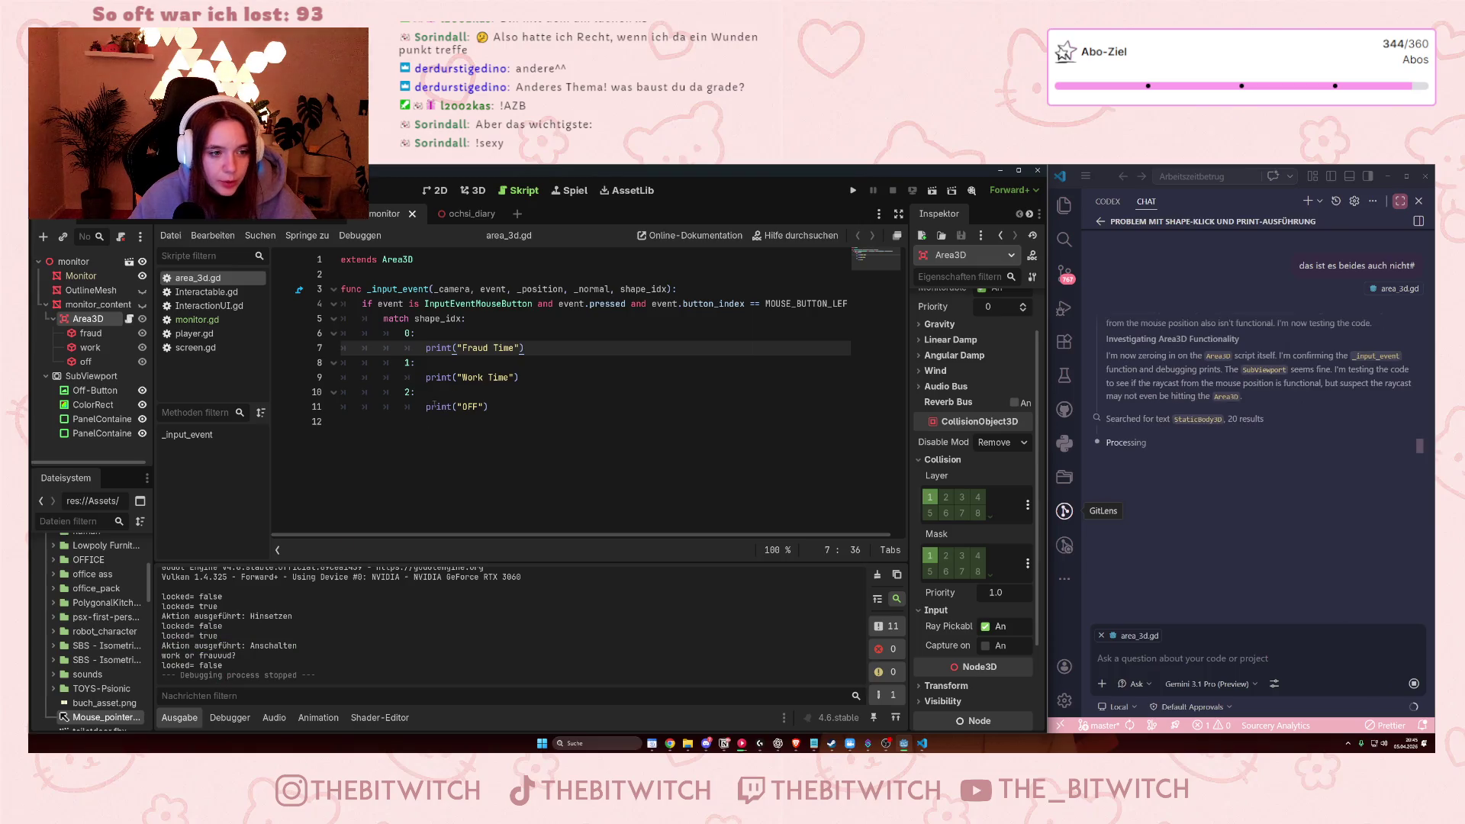
- Read Copilot's 'Klick-Diebstahl' explanation that the Monitor StaticBody3D collision box steals the clicks
left_click_drag(435, 407, 489, 408)
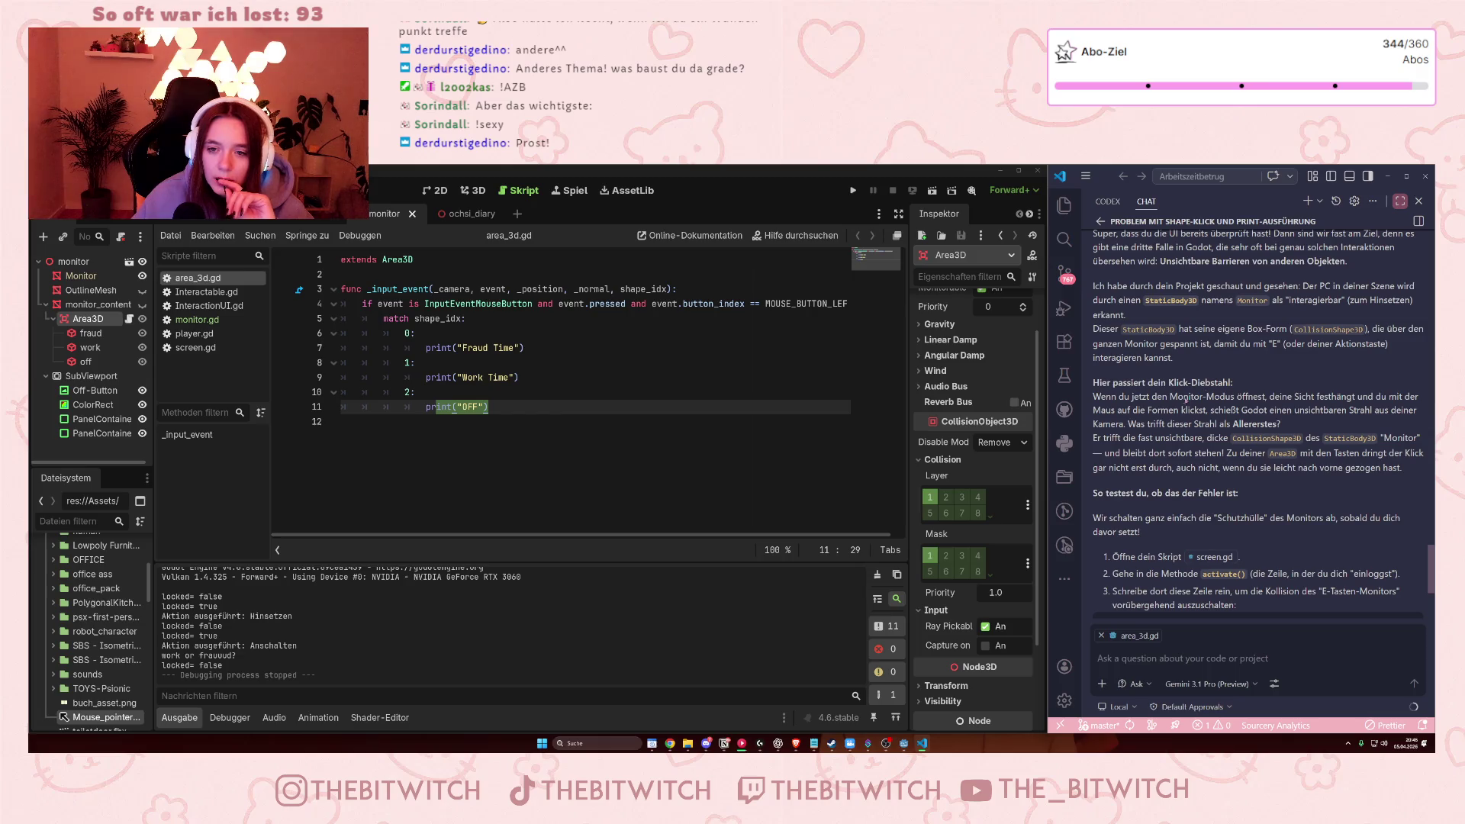
mouse_move(1183, 383)
left_mouse_down()
mouse_move(1221, 398)
mouse_move(1227, 424)
left_mouse_up()
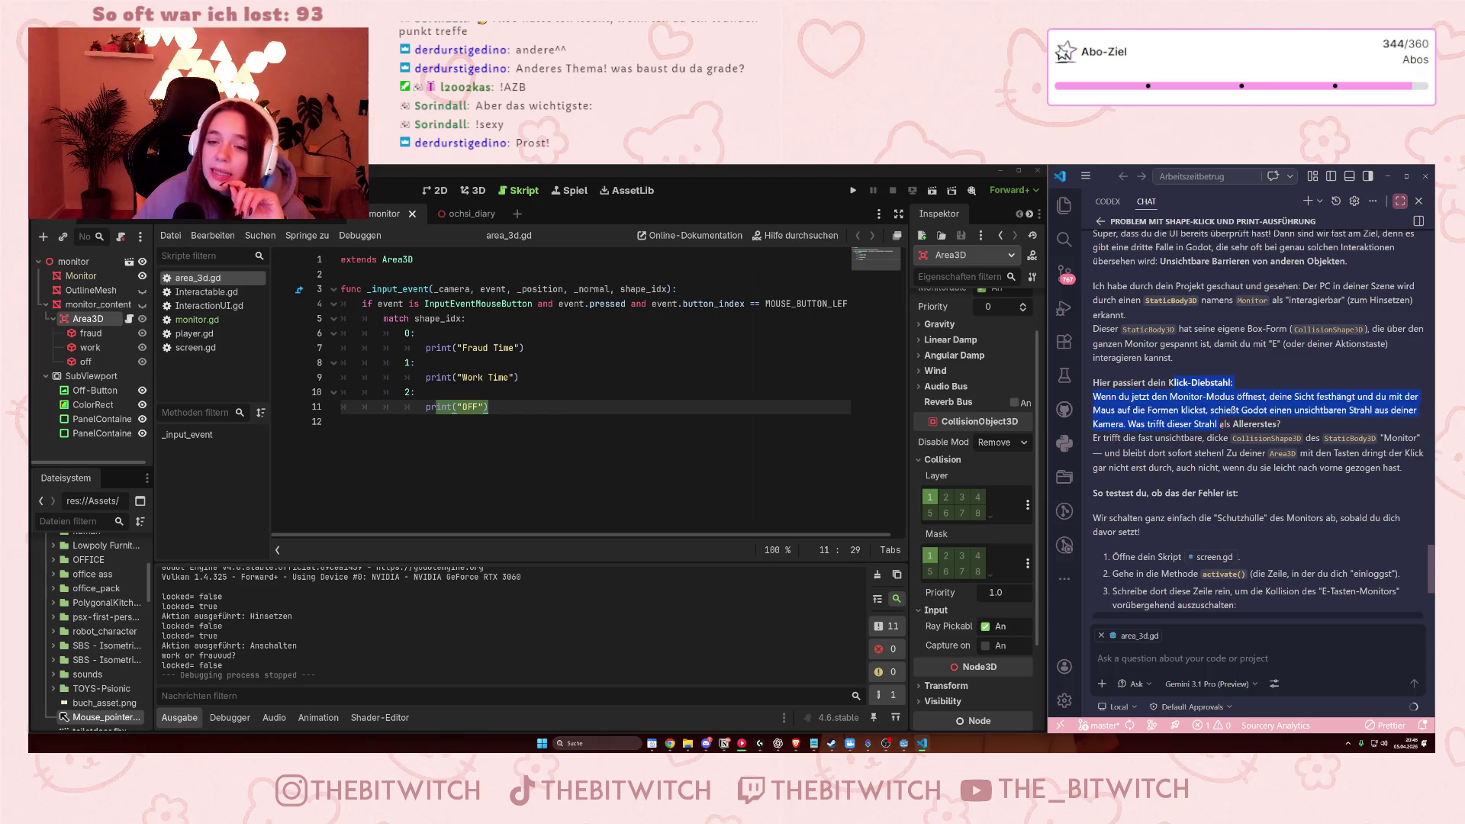
left_click(1227, 425)
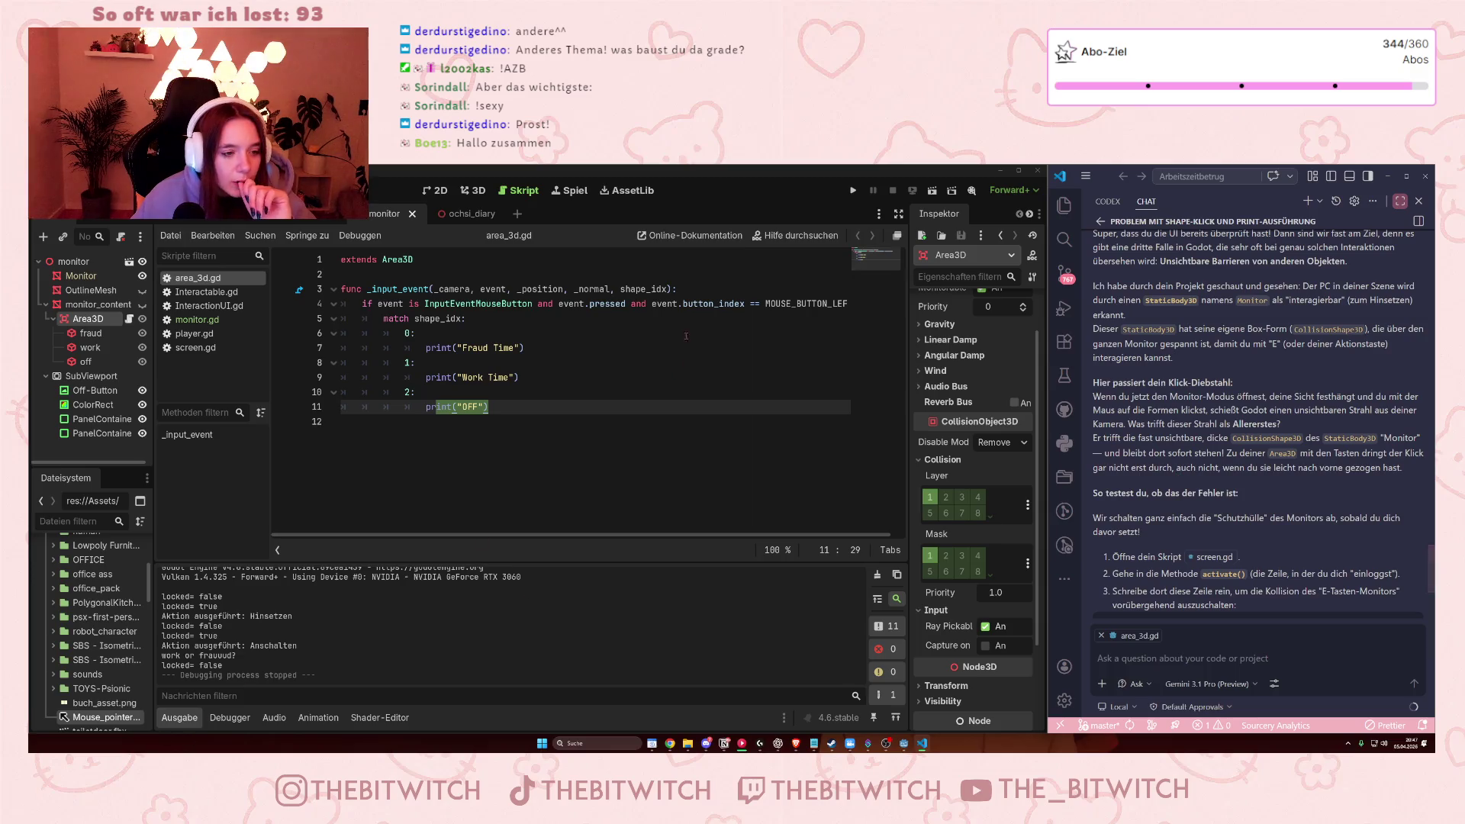
left_click(521, 433)
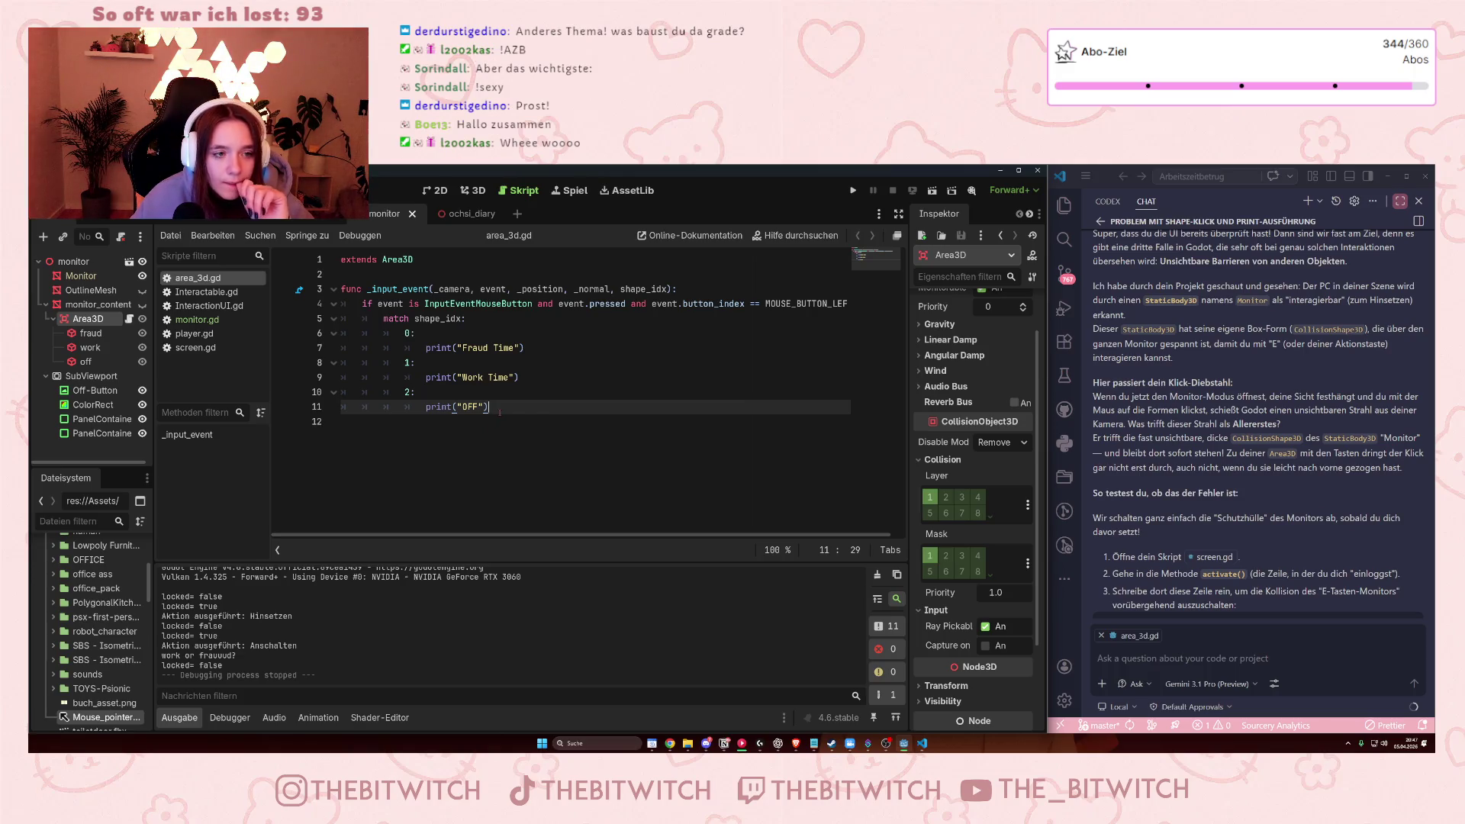
- Add blank lines after print("OFF") and start a print( call on line 13
key("Return")
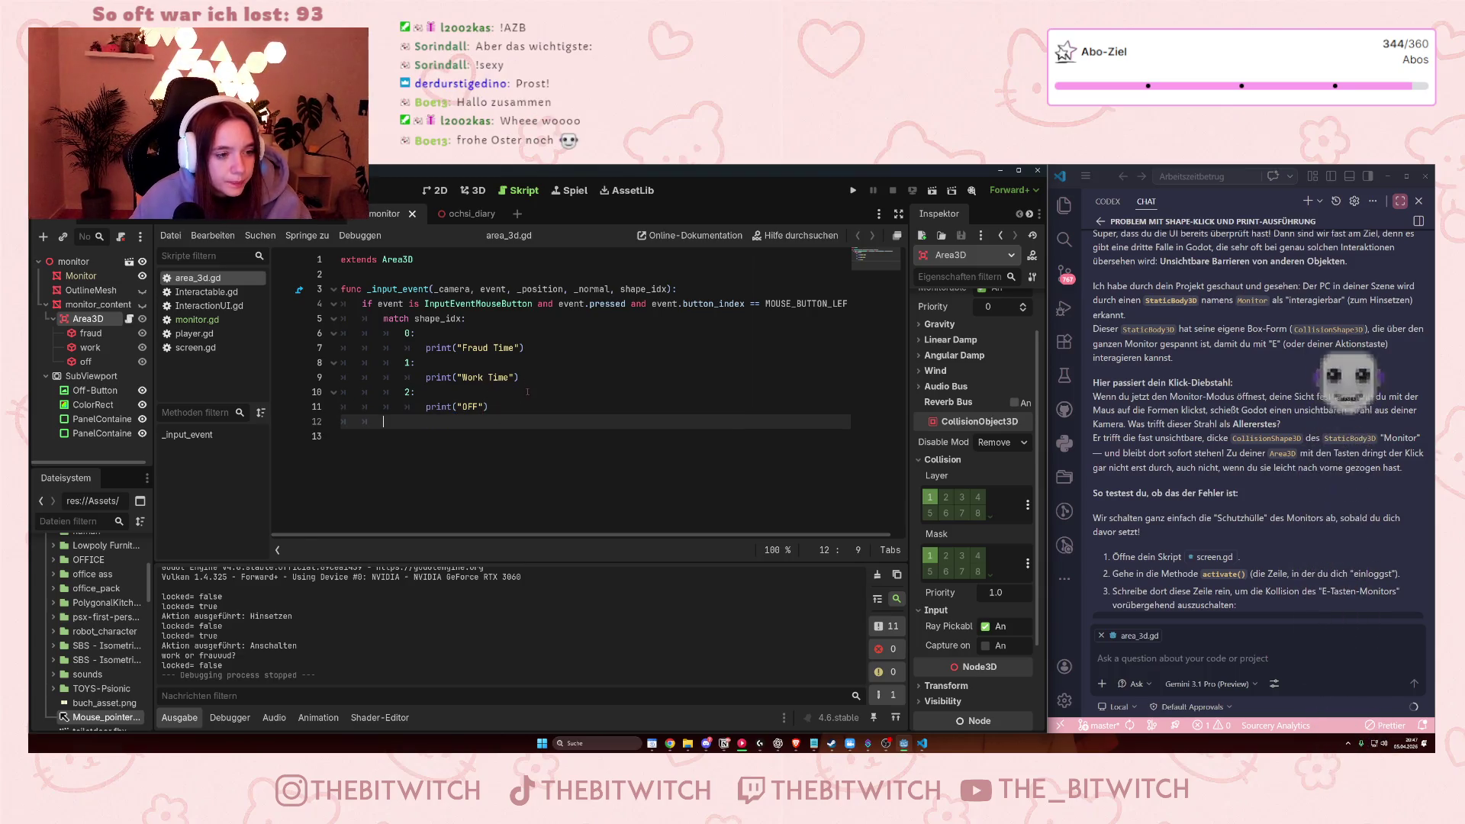
key("Return")
type("print")
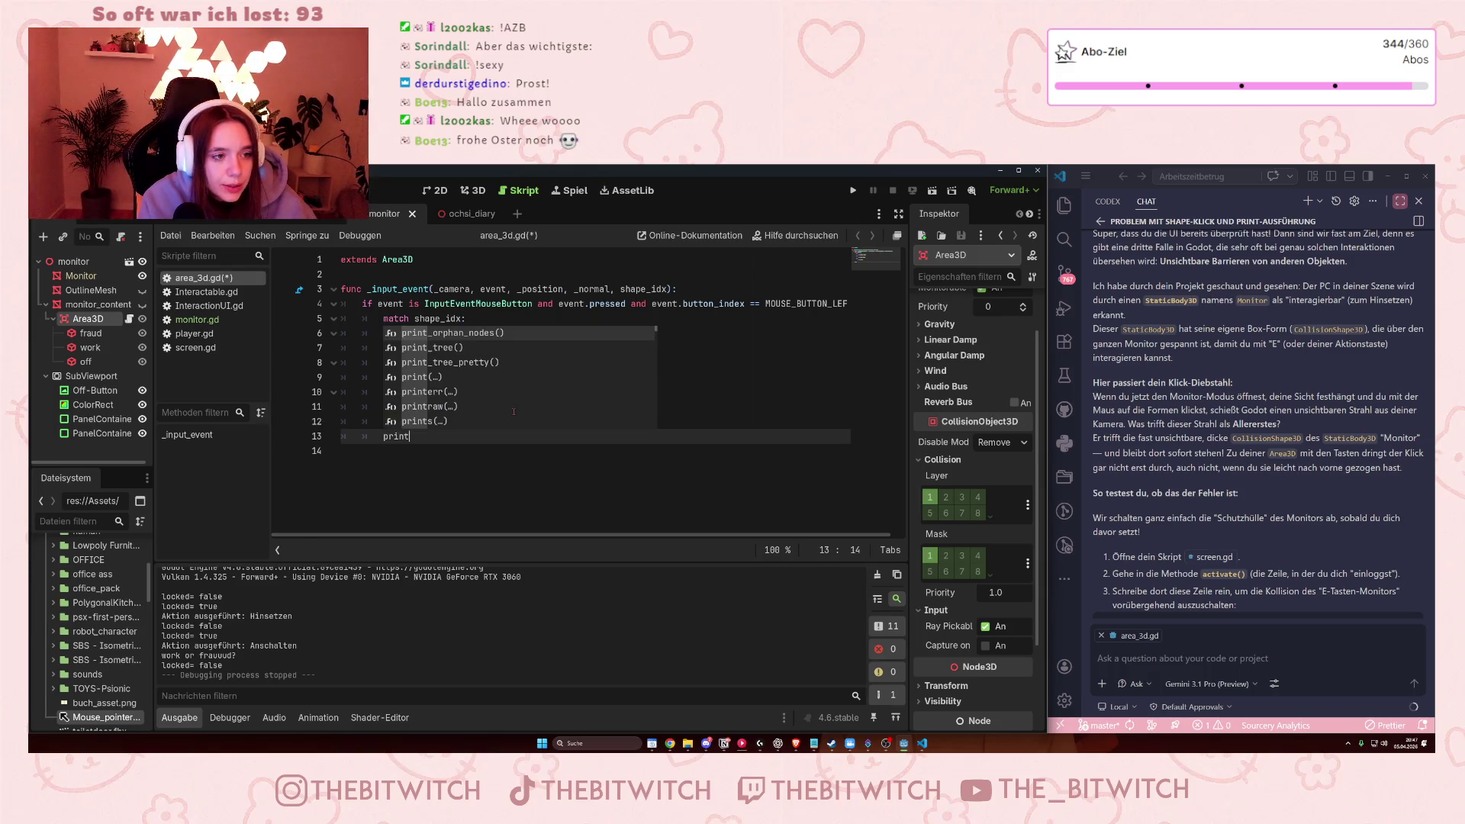
type("(")
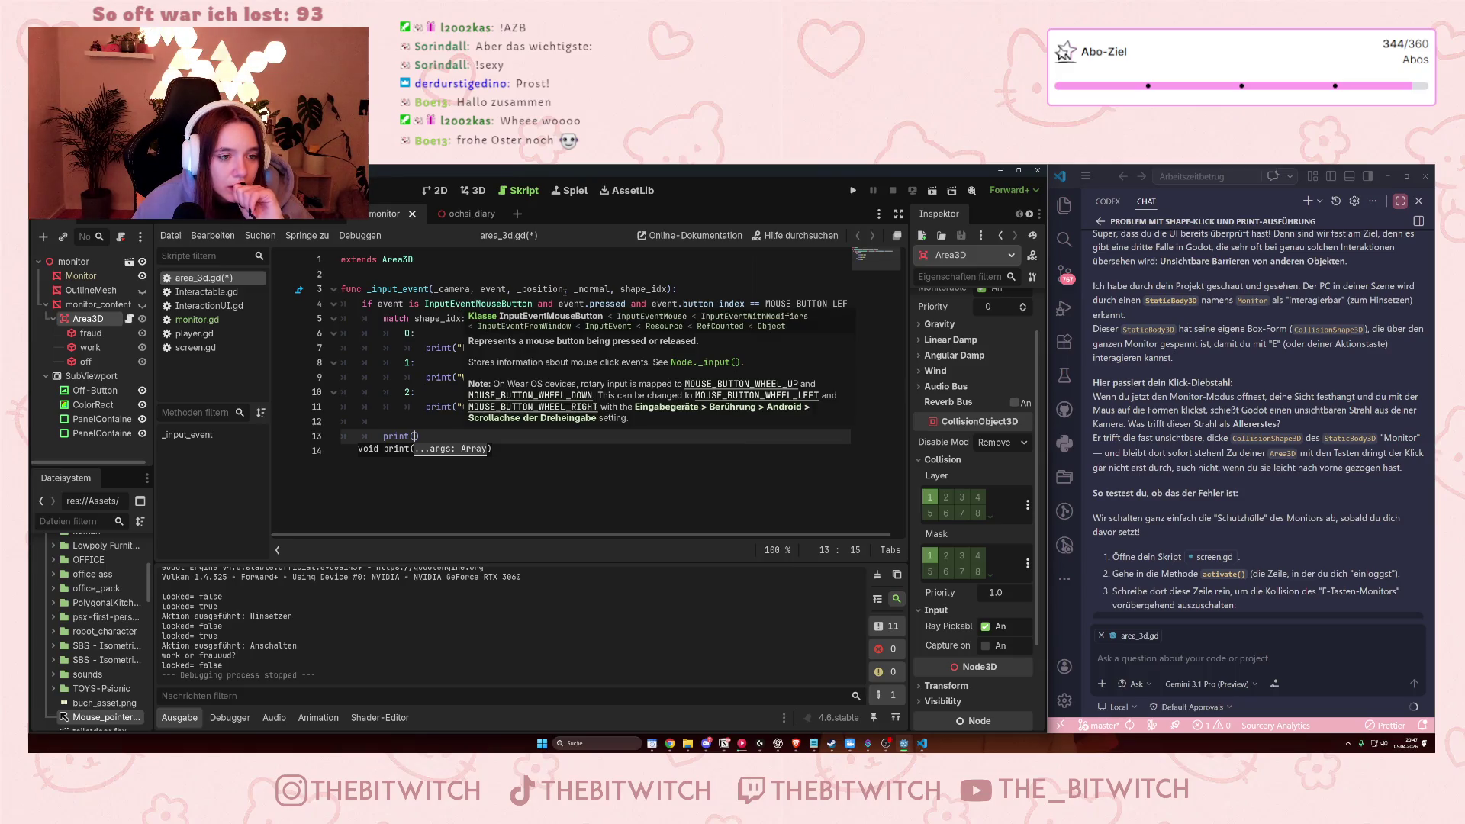
- Inspect the event.pressed check on line 4
left_click(591, 304)
key("shift+Right")
key("shift+Right")
key("shift+Right")
key("Right")
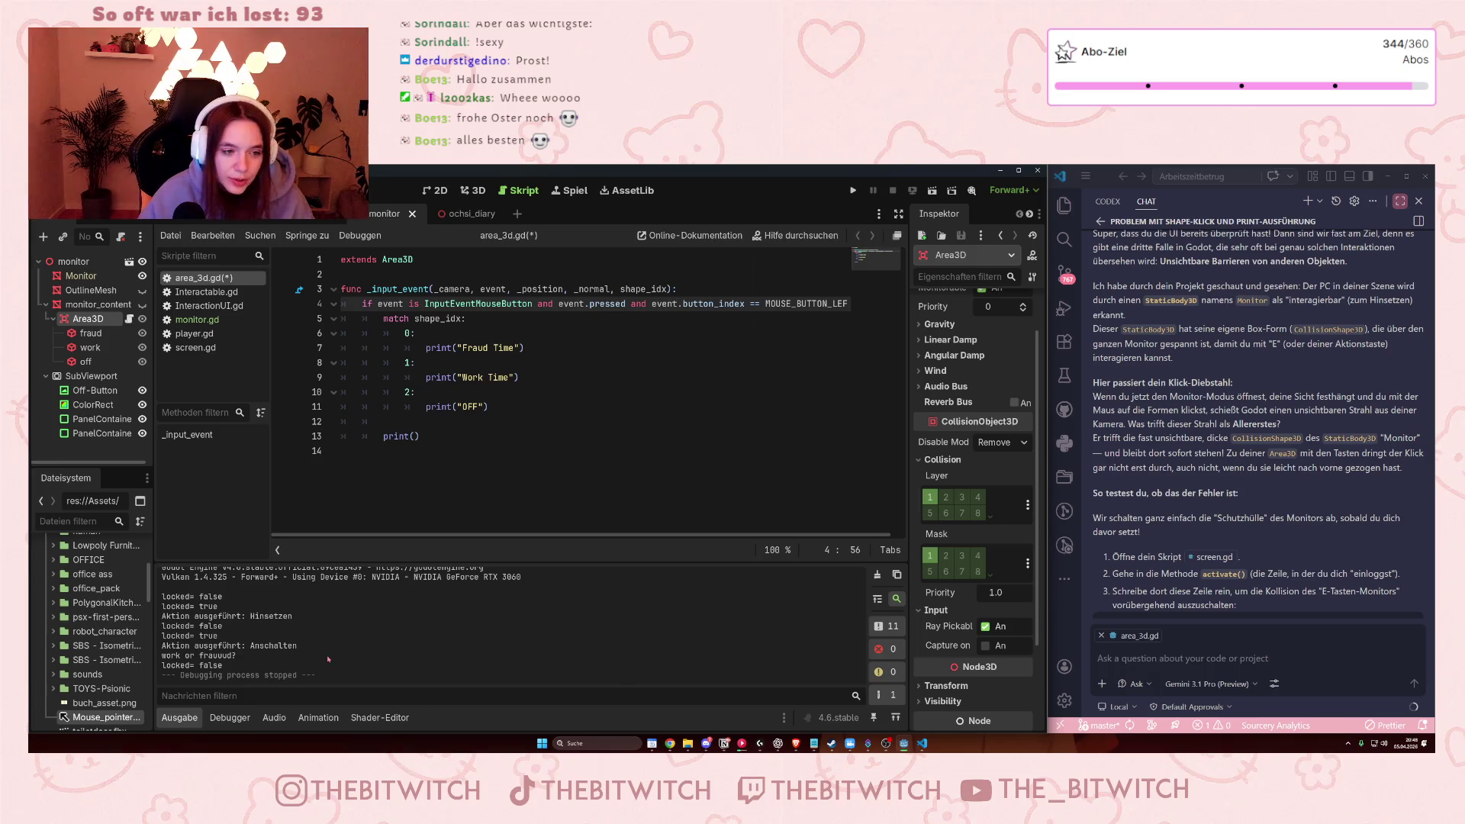
left_click(414, 436)
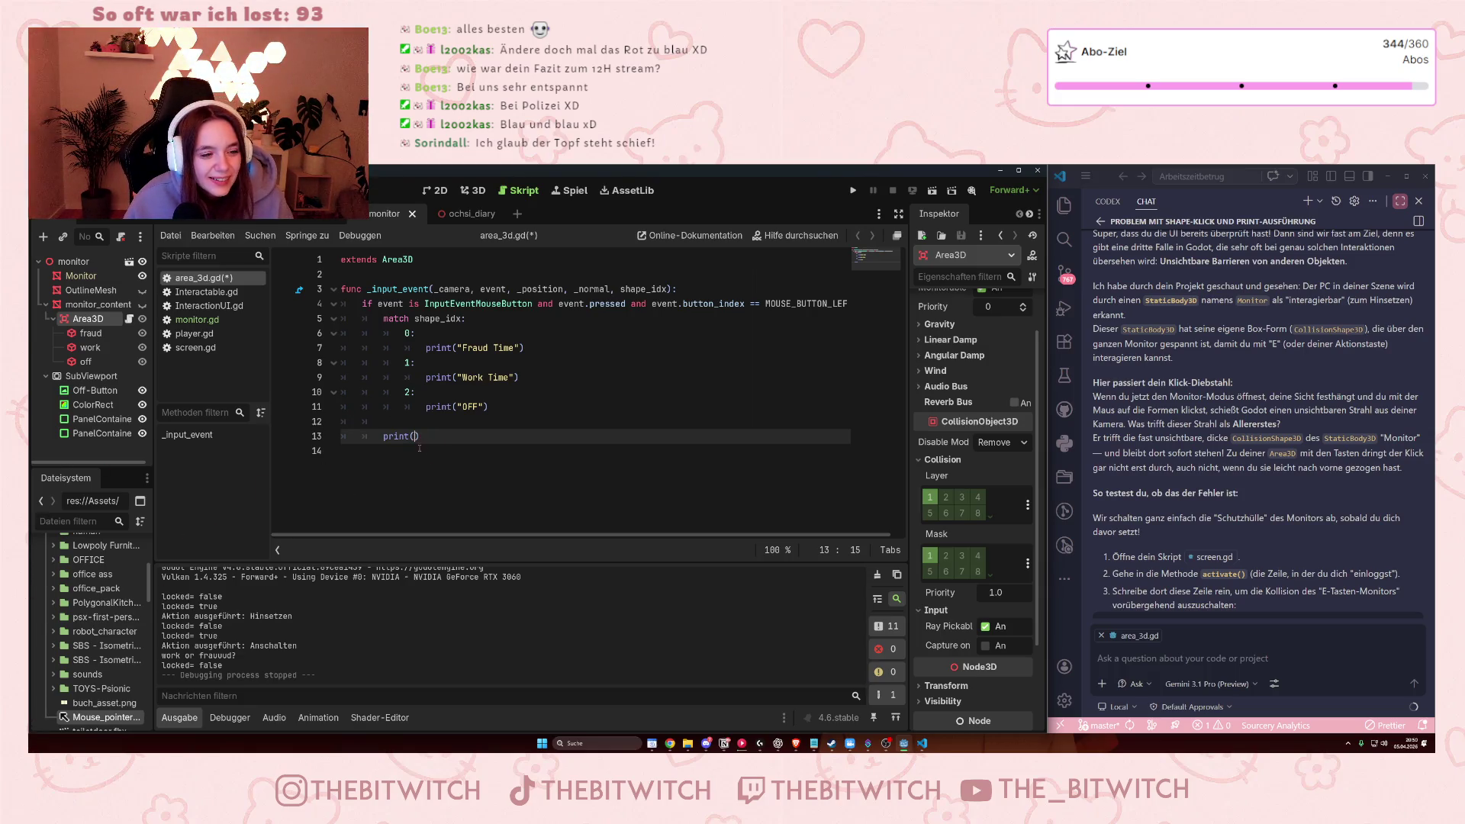
- Type obje into print() on line 13 and ask Copilot how to print the clicked object
type("obje")
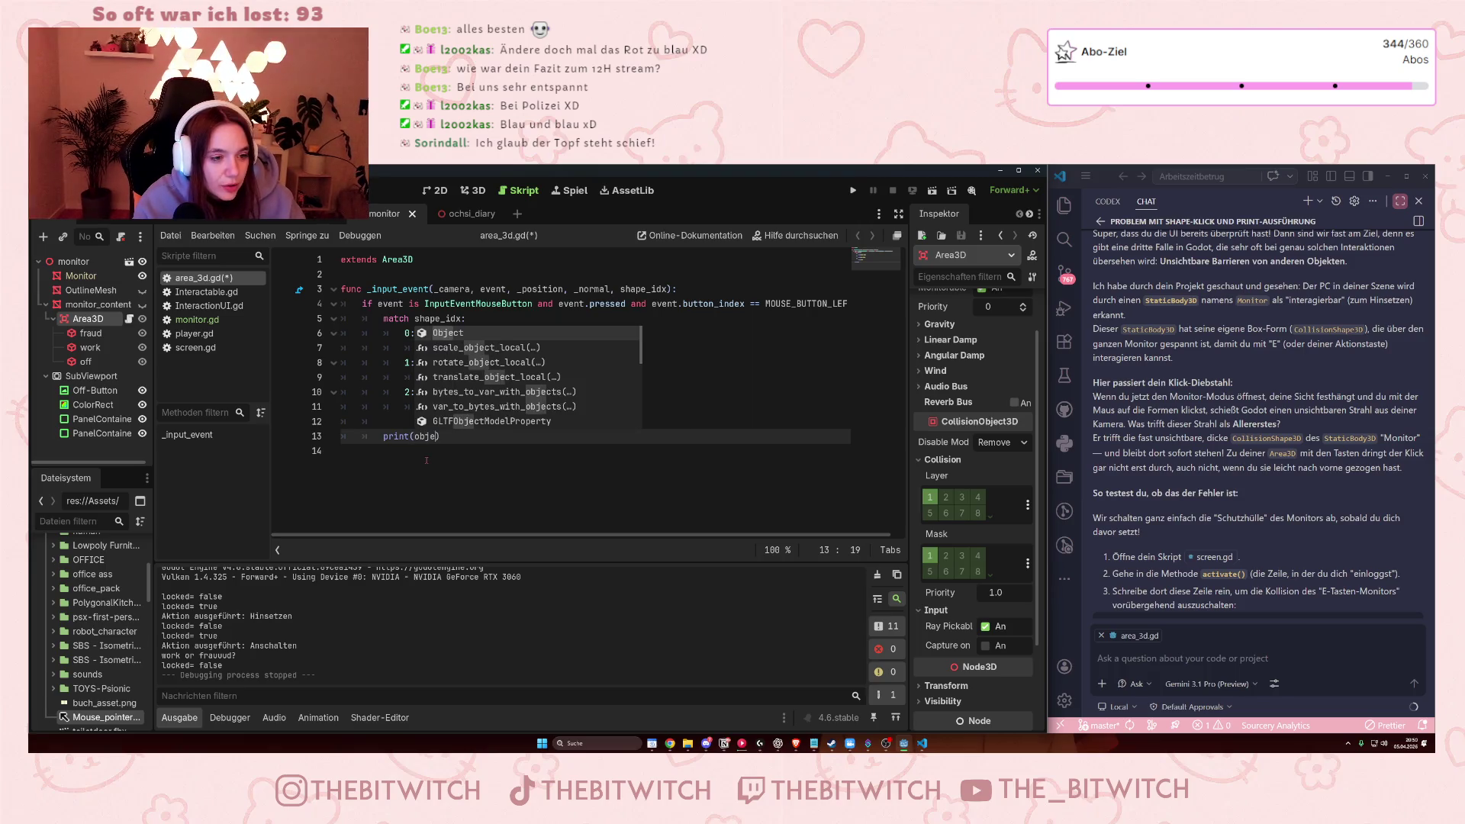
left_click(1144, 657)
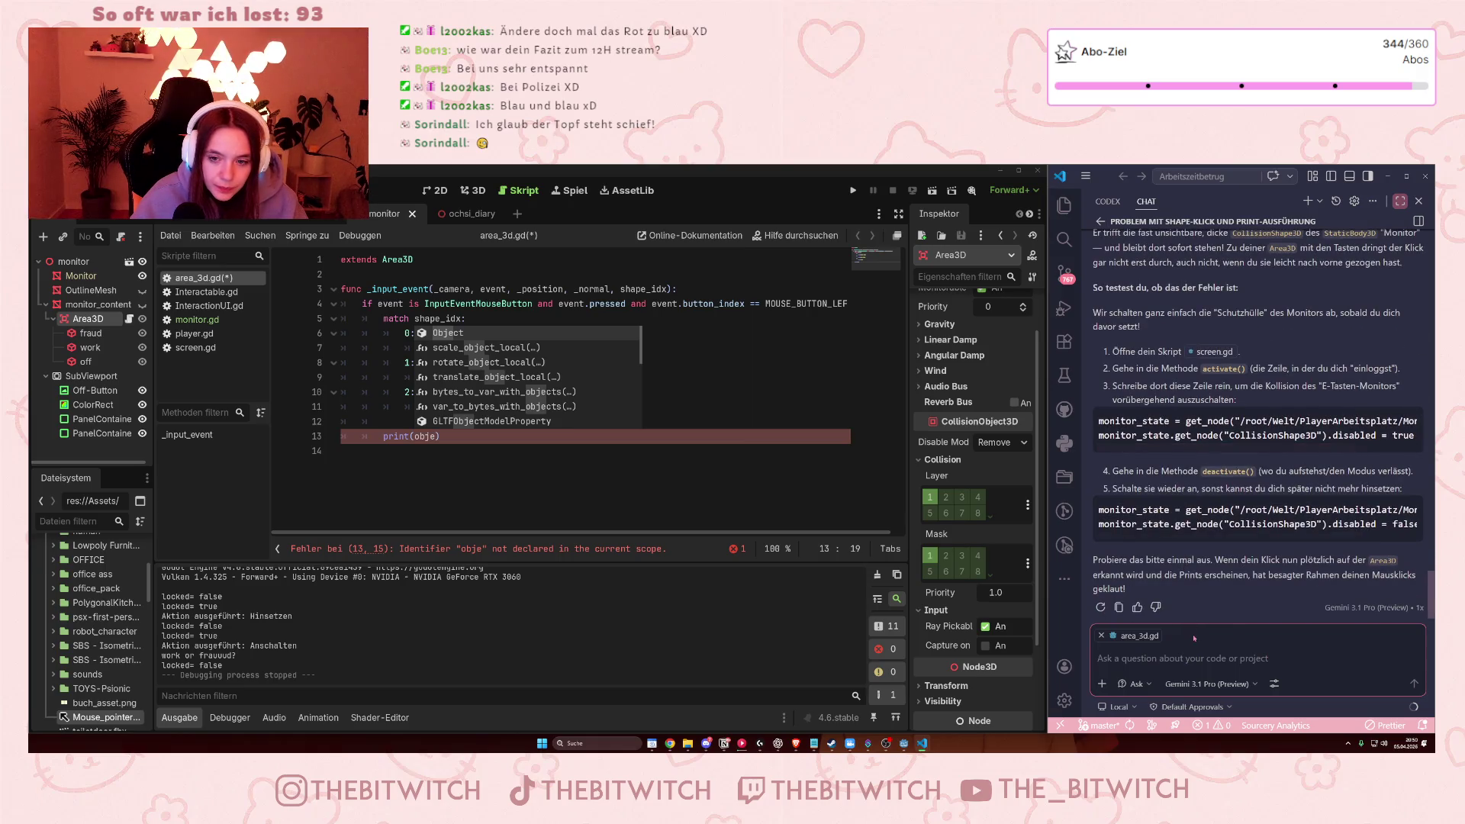
type("wie geht das nochmal, das  objekt")
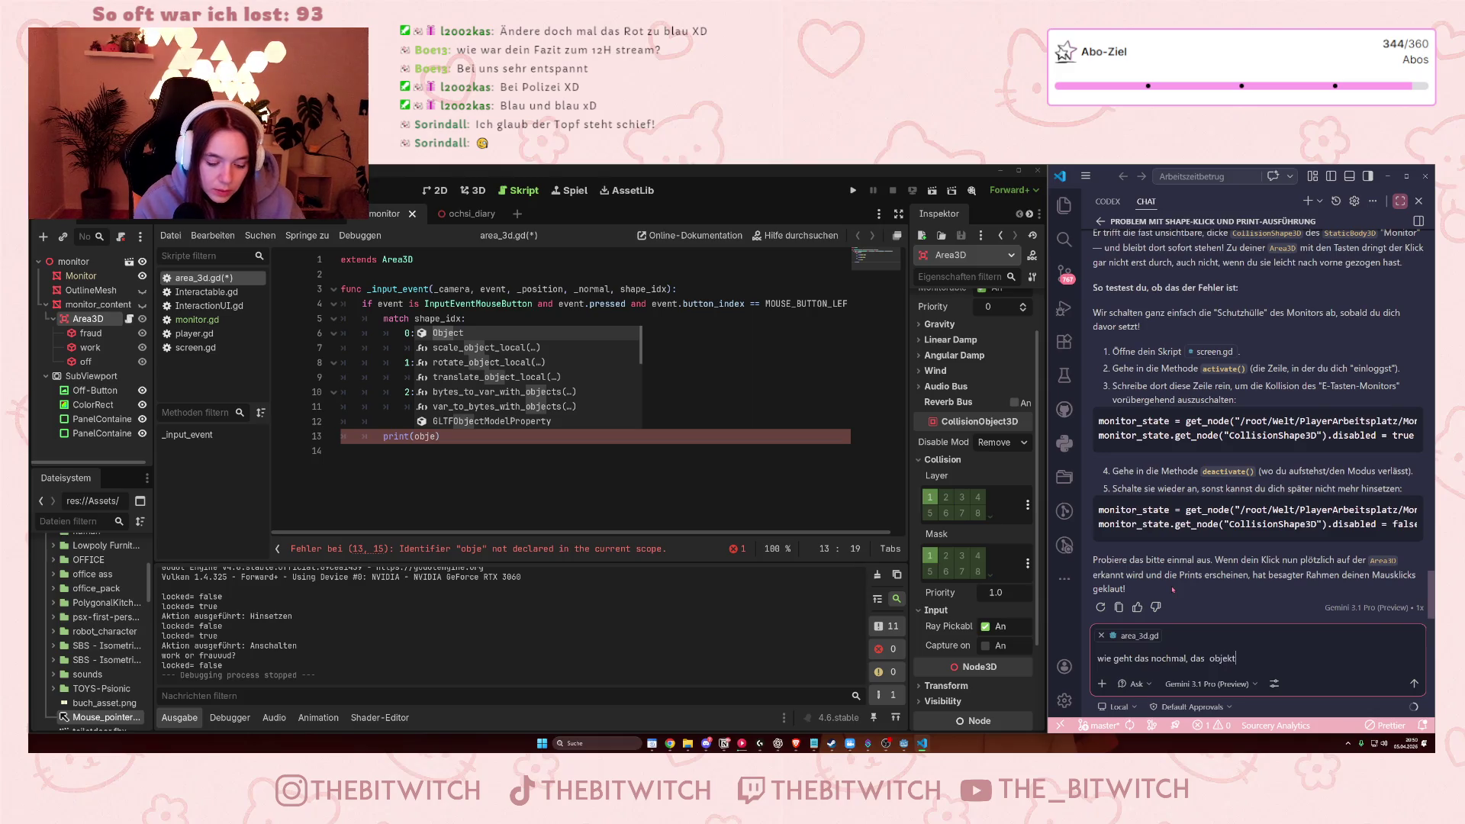
type(" zu printen, welches beim anklicken")
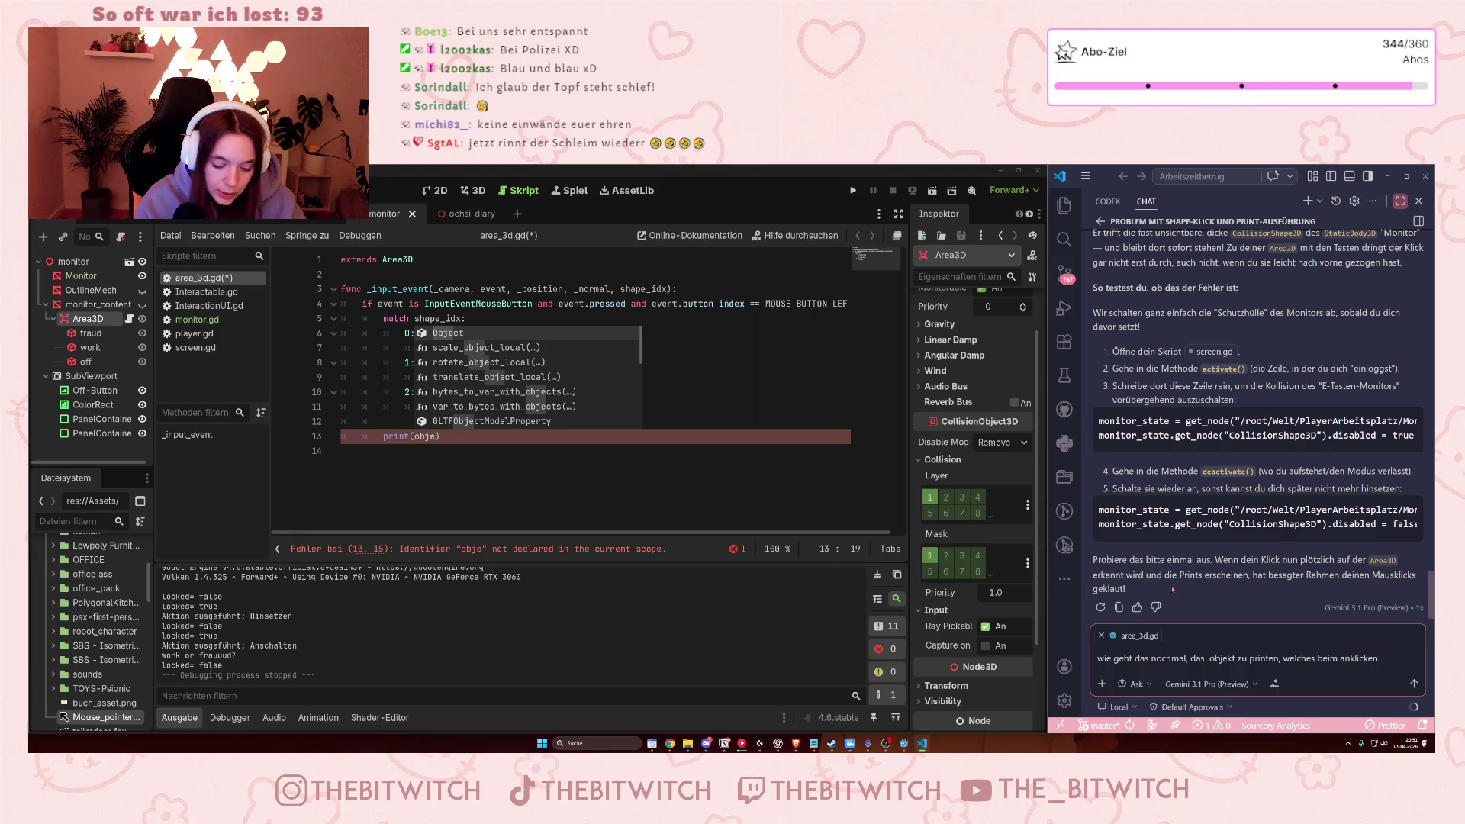
type(" gefocused ist?")
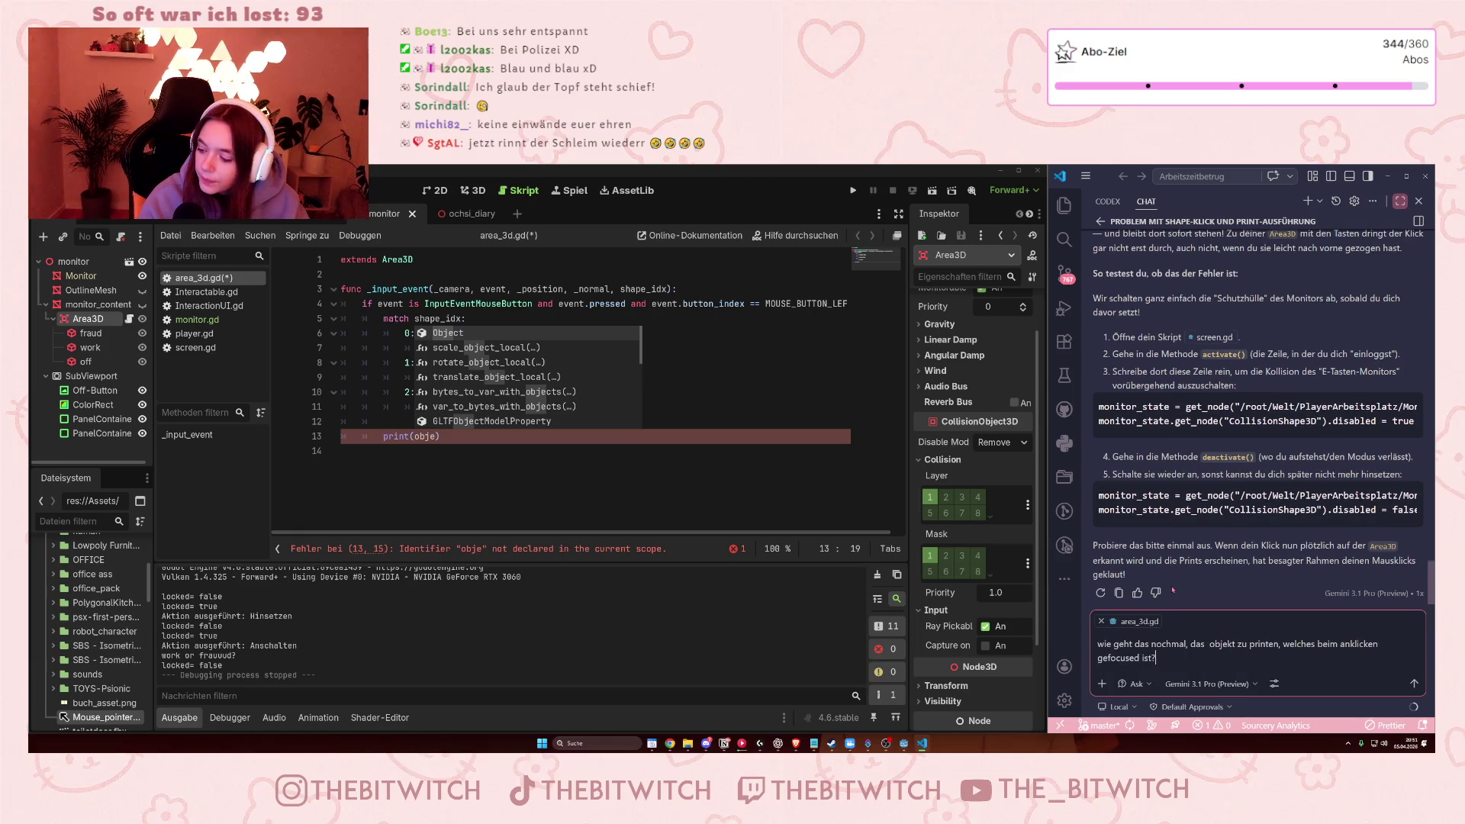
key("Return")
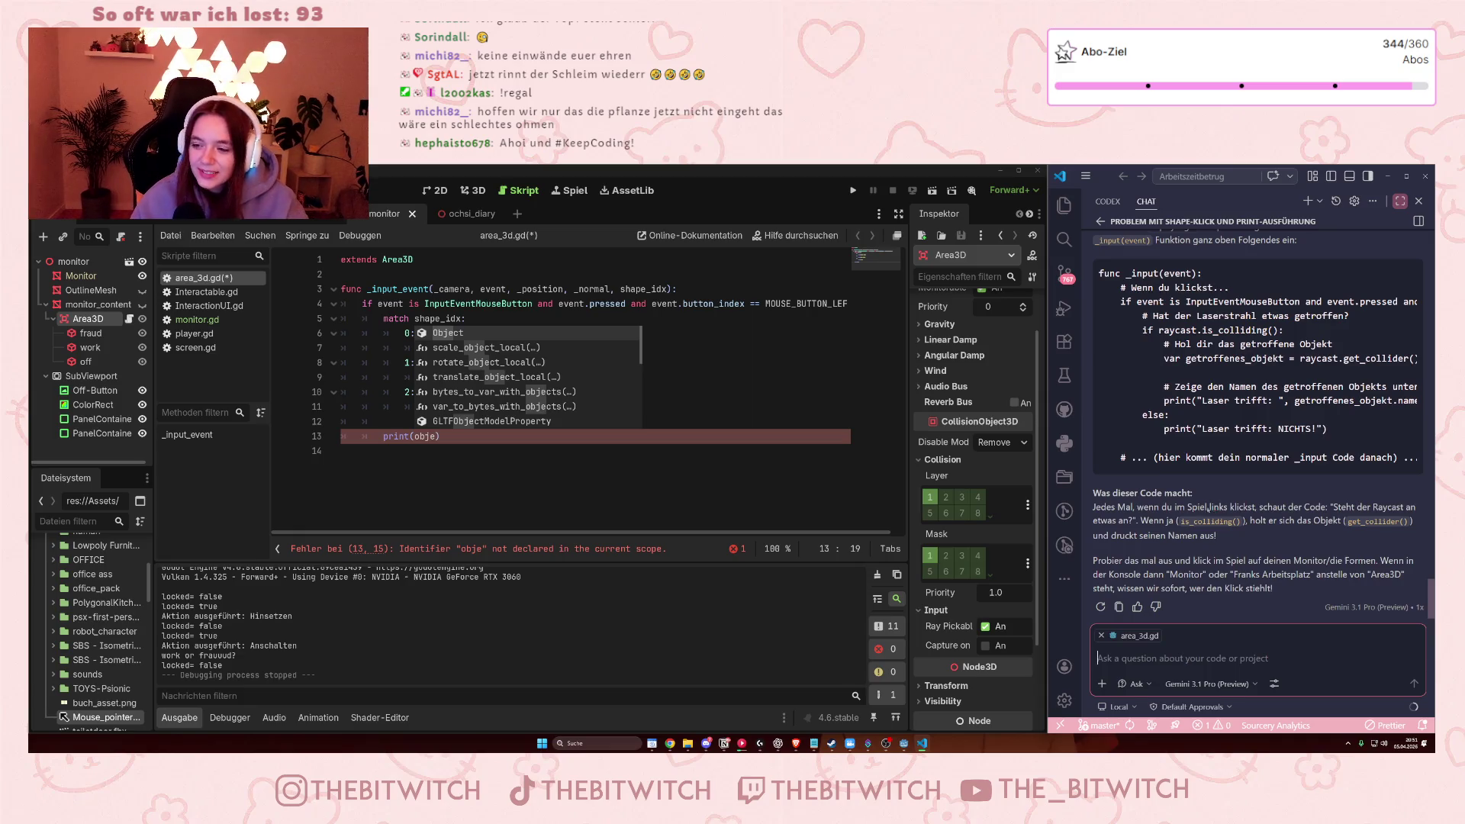
- Replace obje on line 13 with the start of a raycast.get_collider() call
scroll(1203, 471, "up", 1)
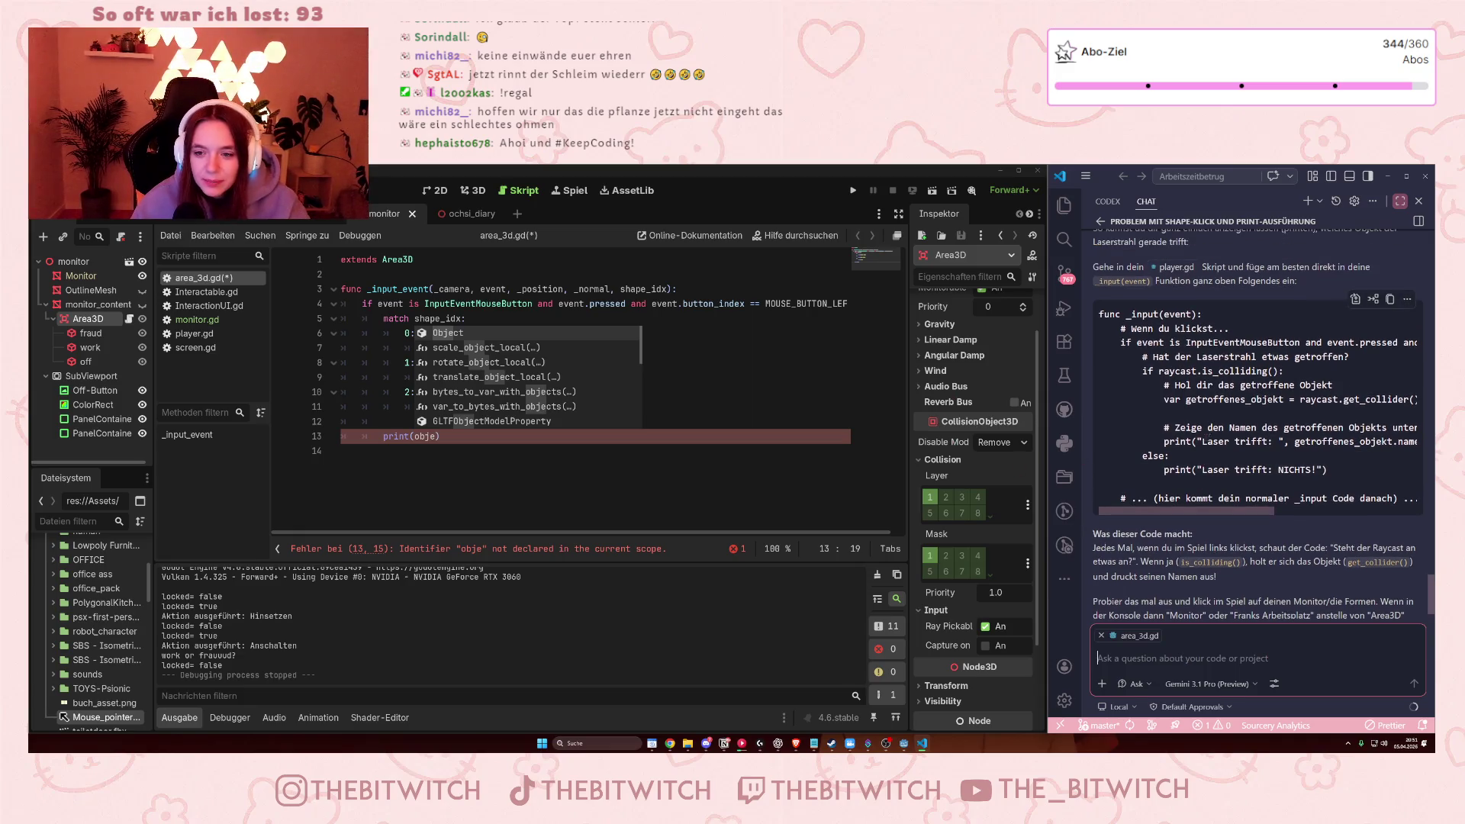
scroll(1254, 501, "right", 3)
scroll(1248, 511, "left", 3)
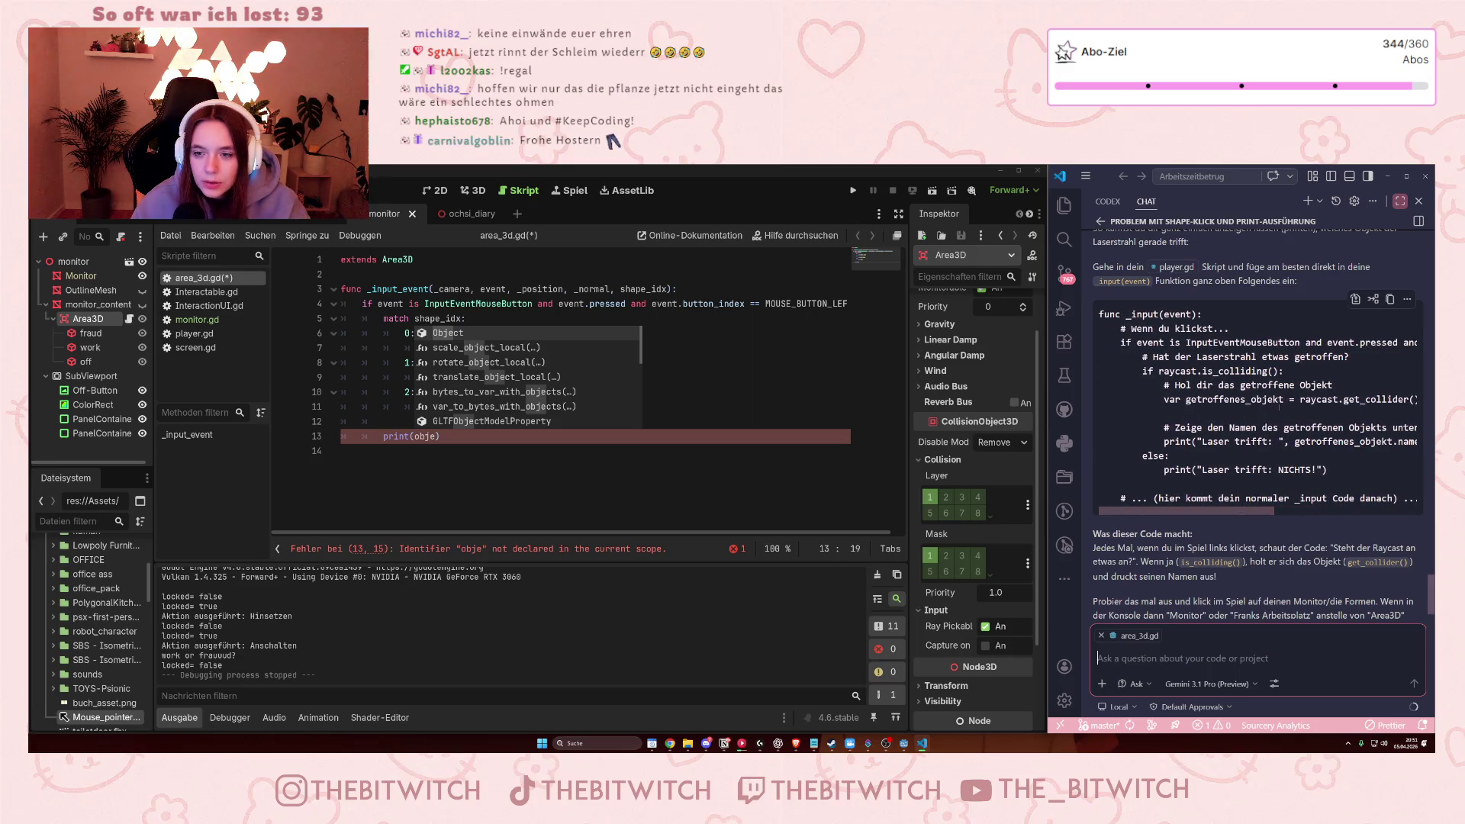
scroll(1236, 503, "right", 3)
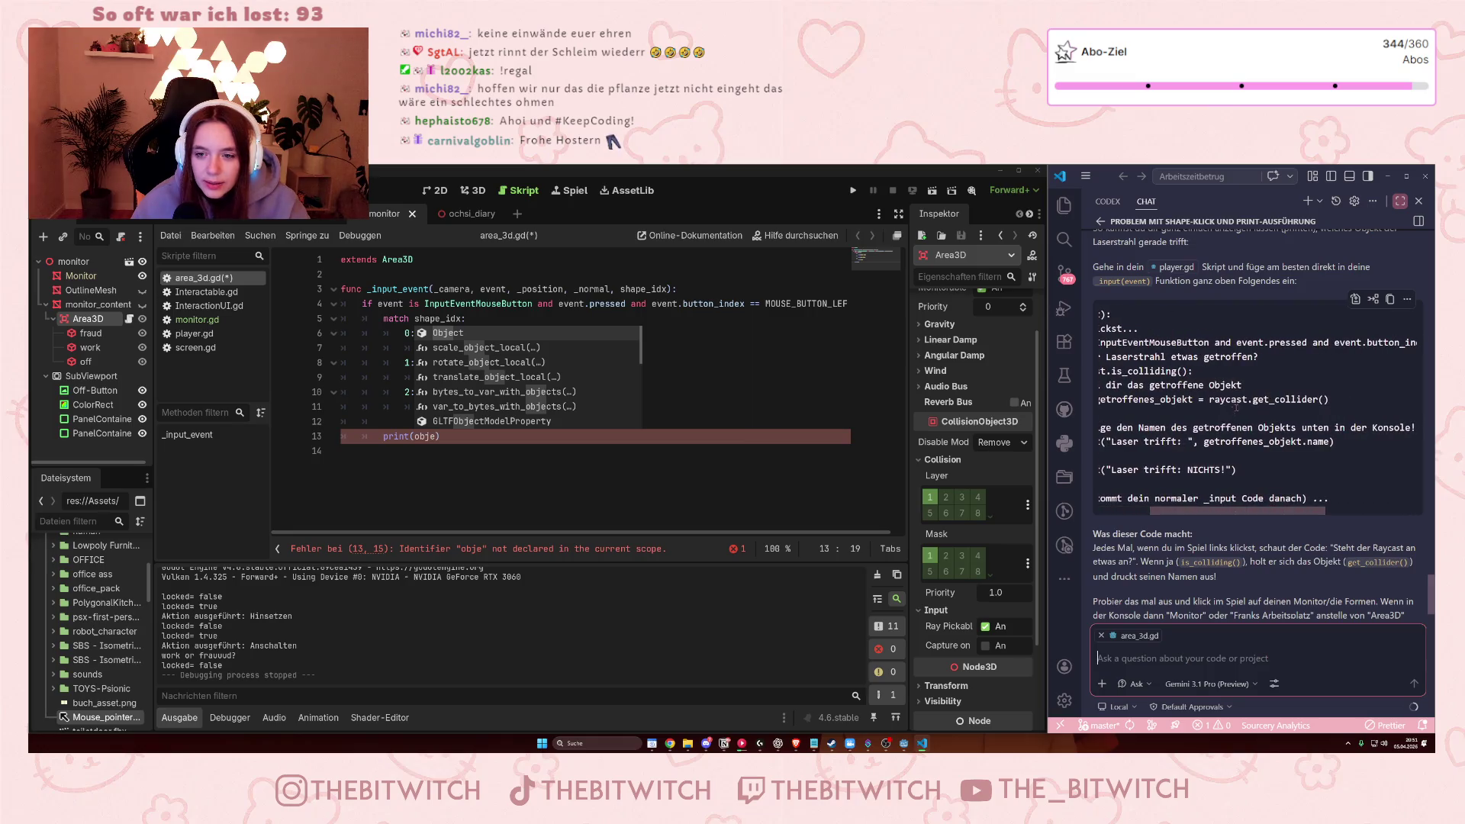
left_click_drag(436, 435, 415, 436)
type("rayc")
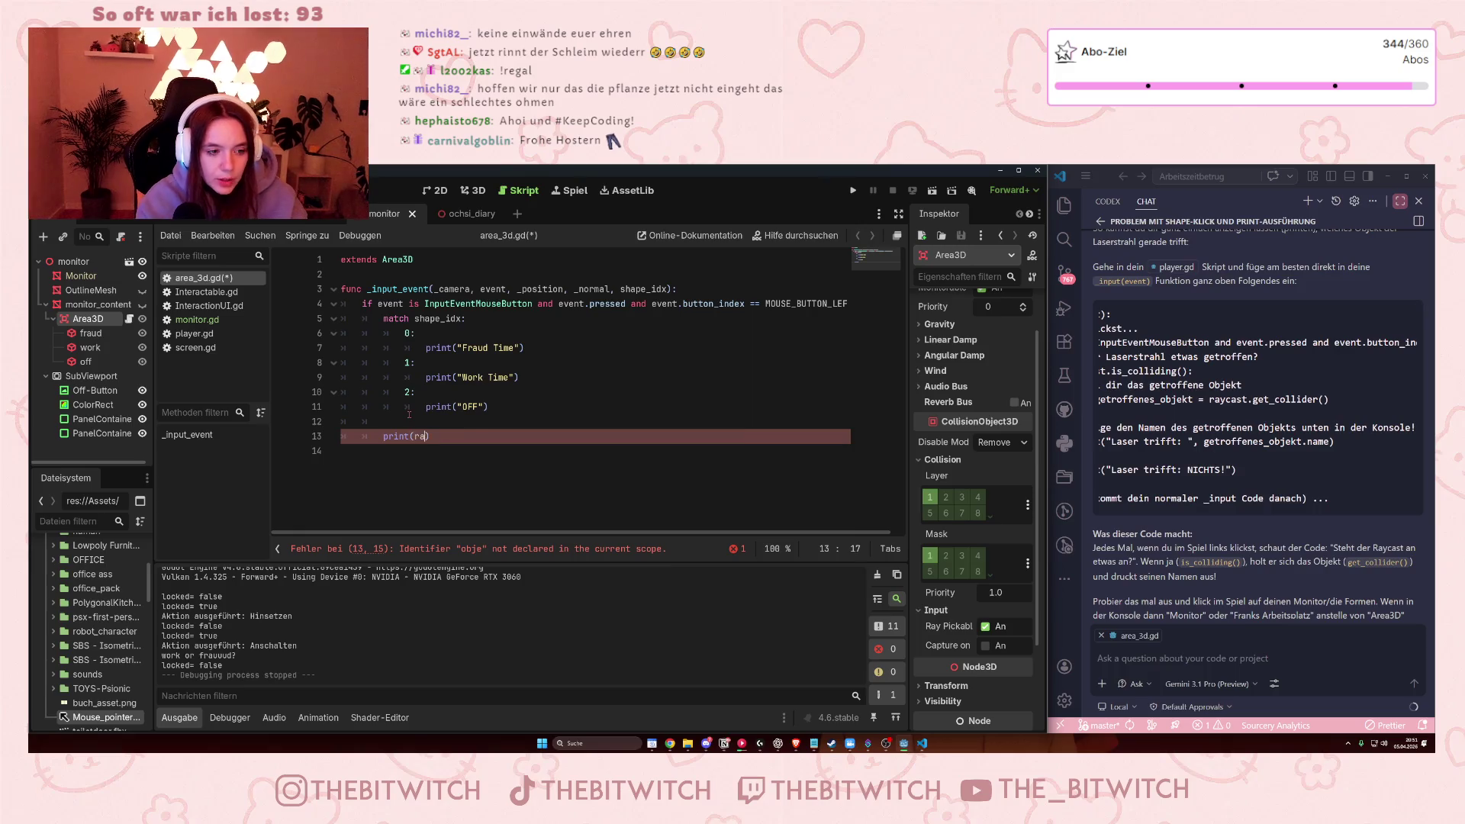
type("asf")
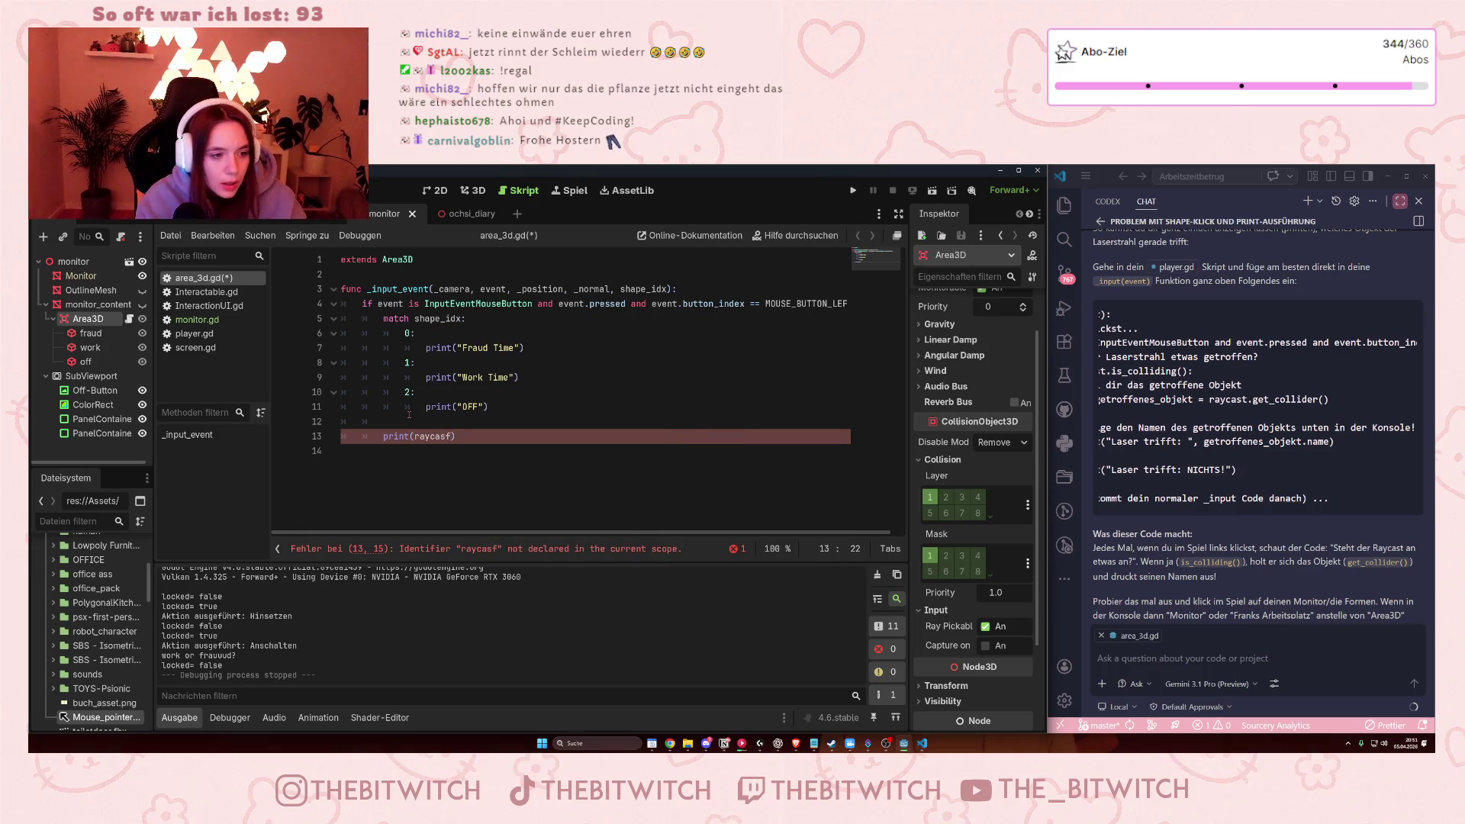
type(".get_")
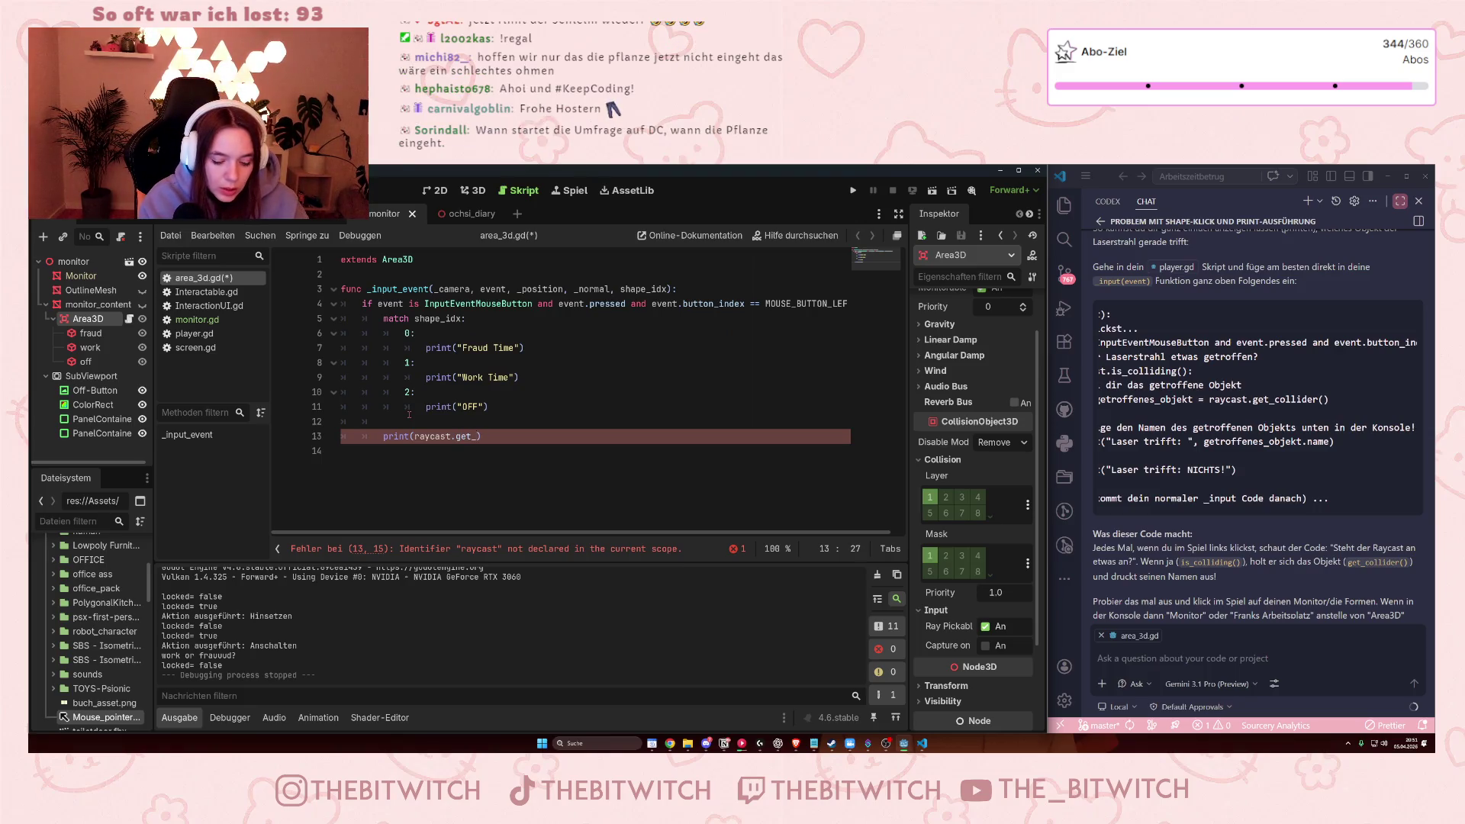
type("r(")
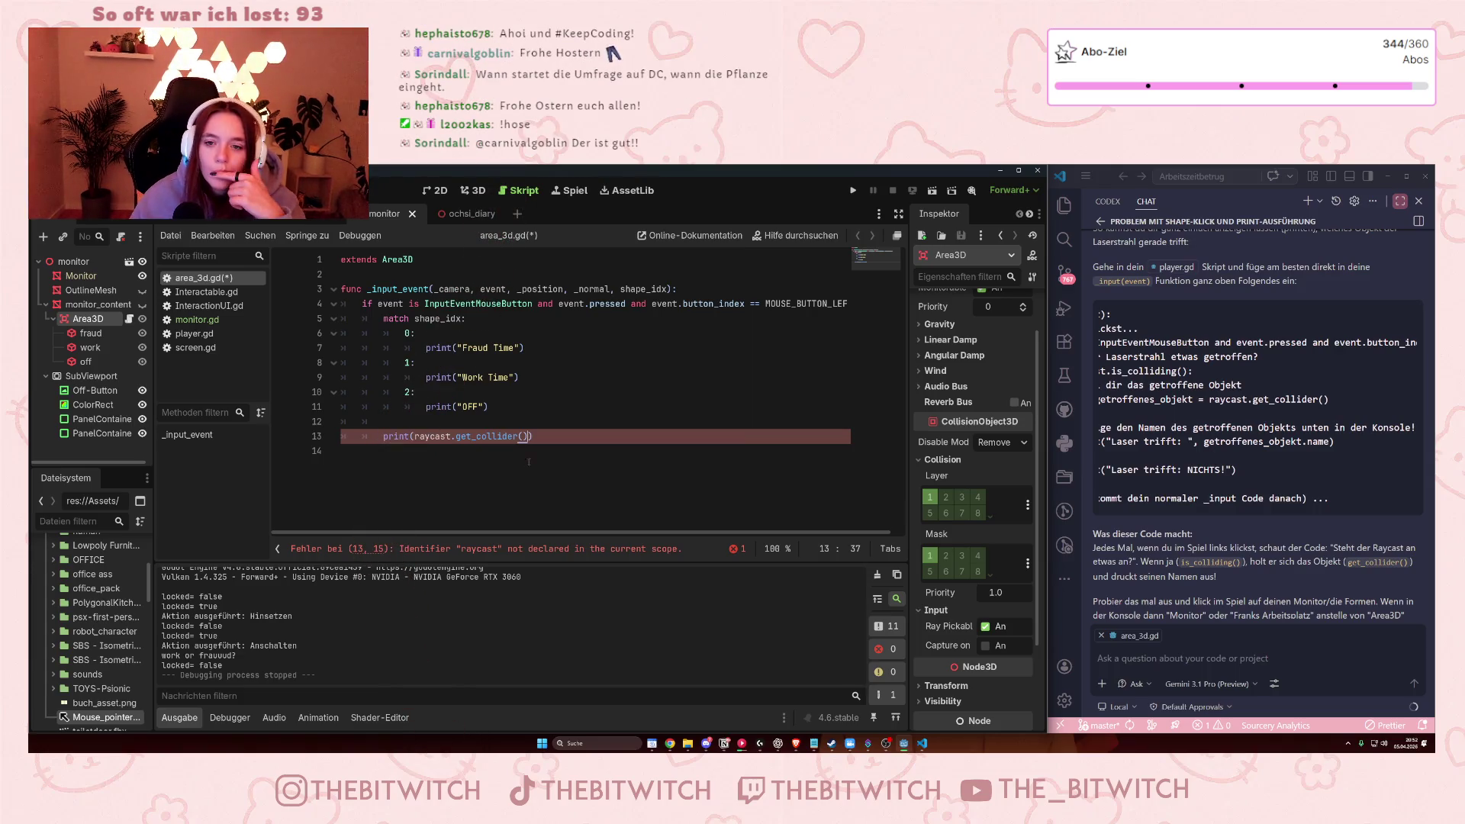
- Append .name to the collider call, correcting the mistyped comma to a period
left_click_drag(1271, 505, 1219, 510)
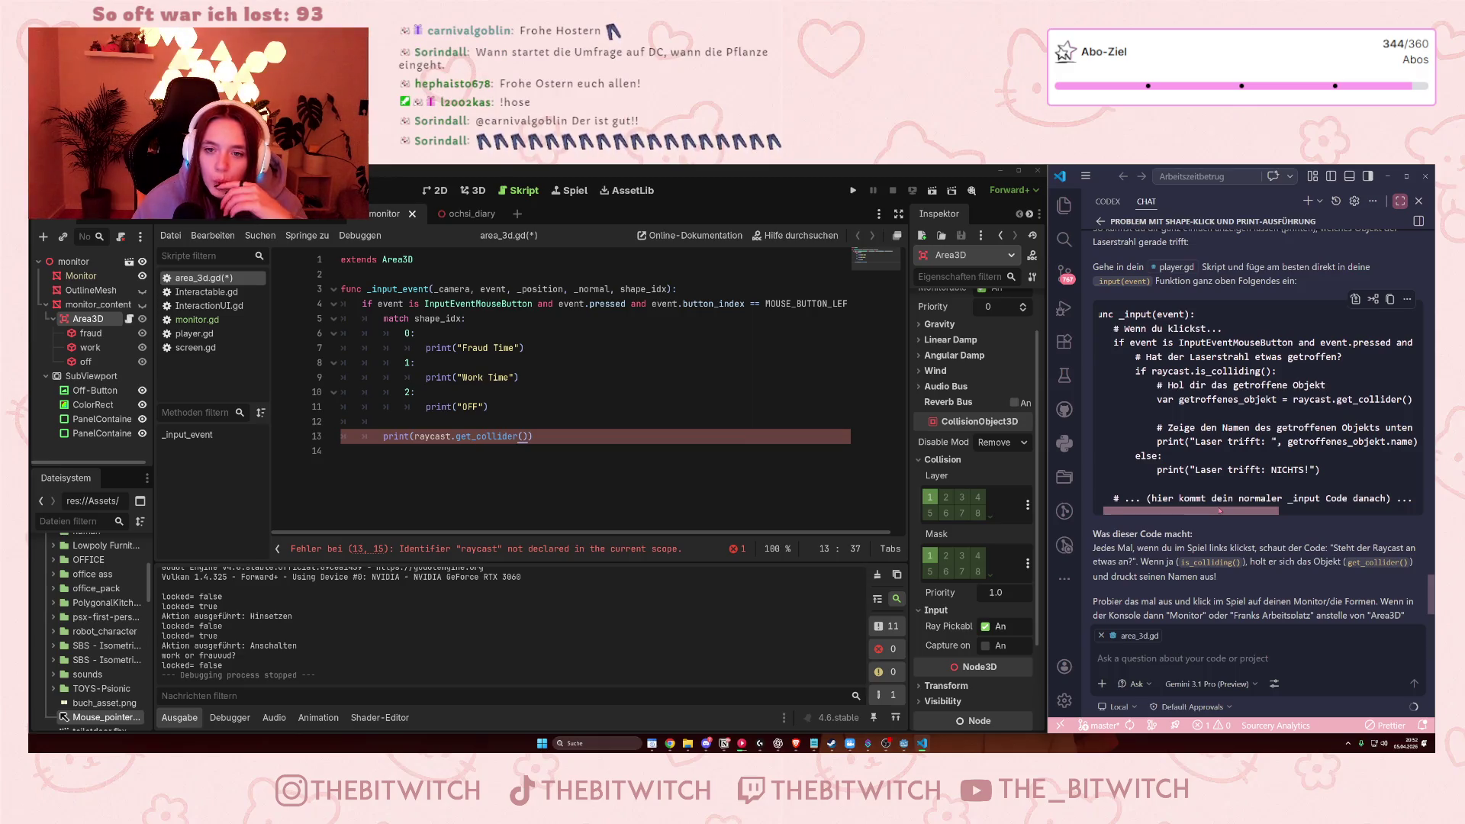
scroll(1276, 461, "right", 5)
left_click(1265, 441)
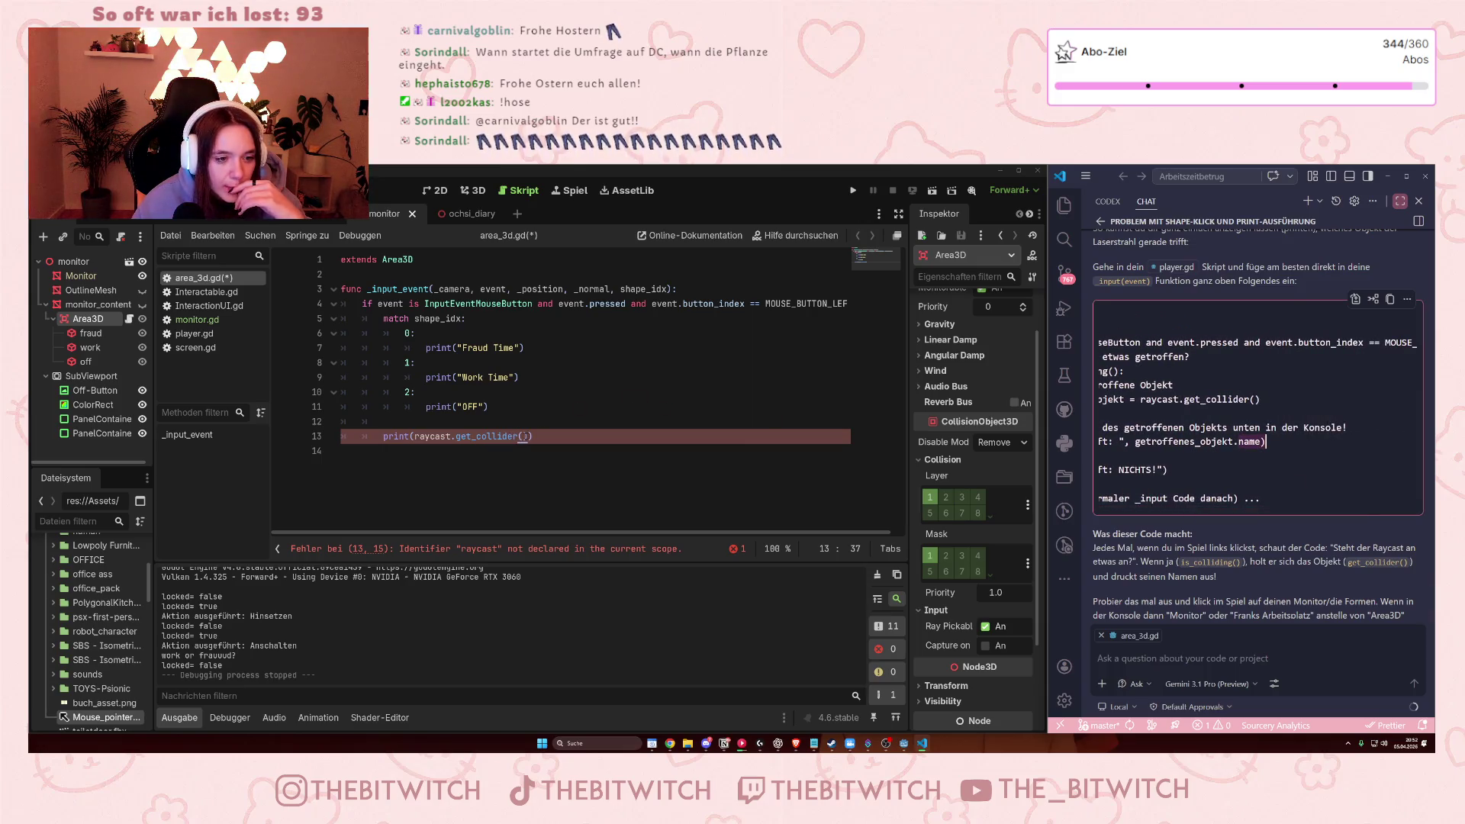
type(",name")
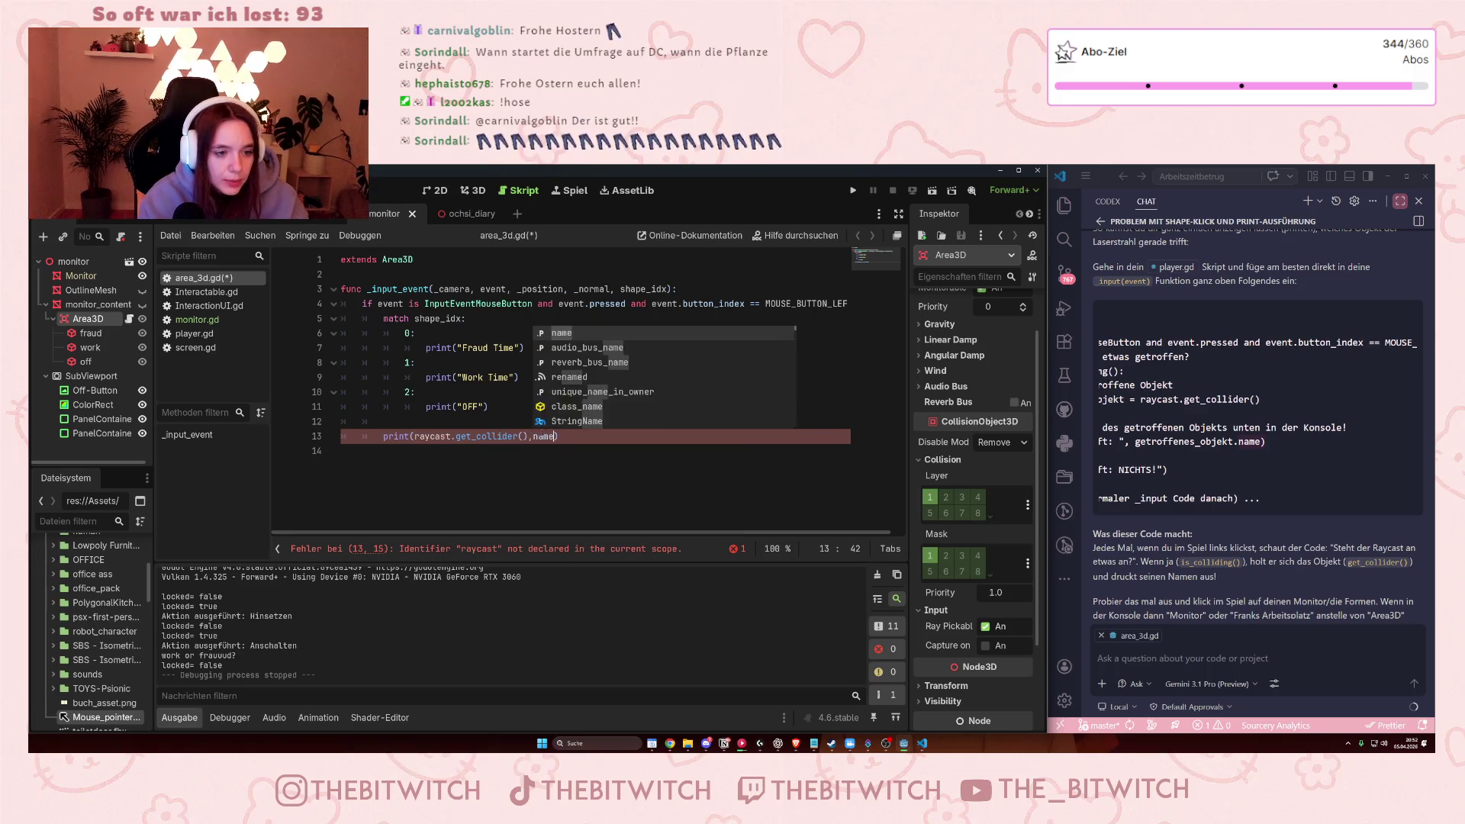
key("Left")
key("Left")
key("Left")
key("BackSpace")
type(".")
key("End")
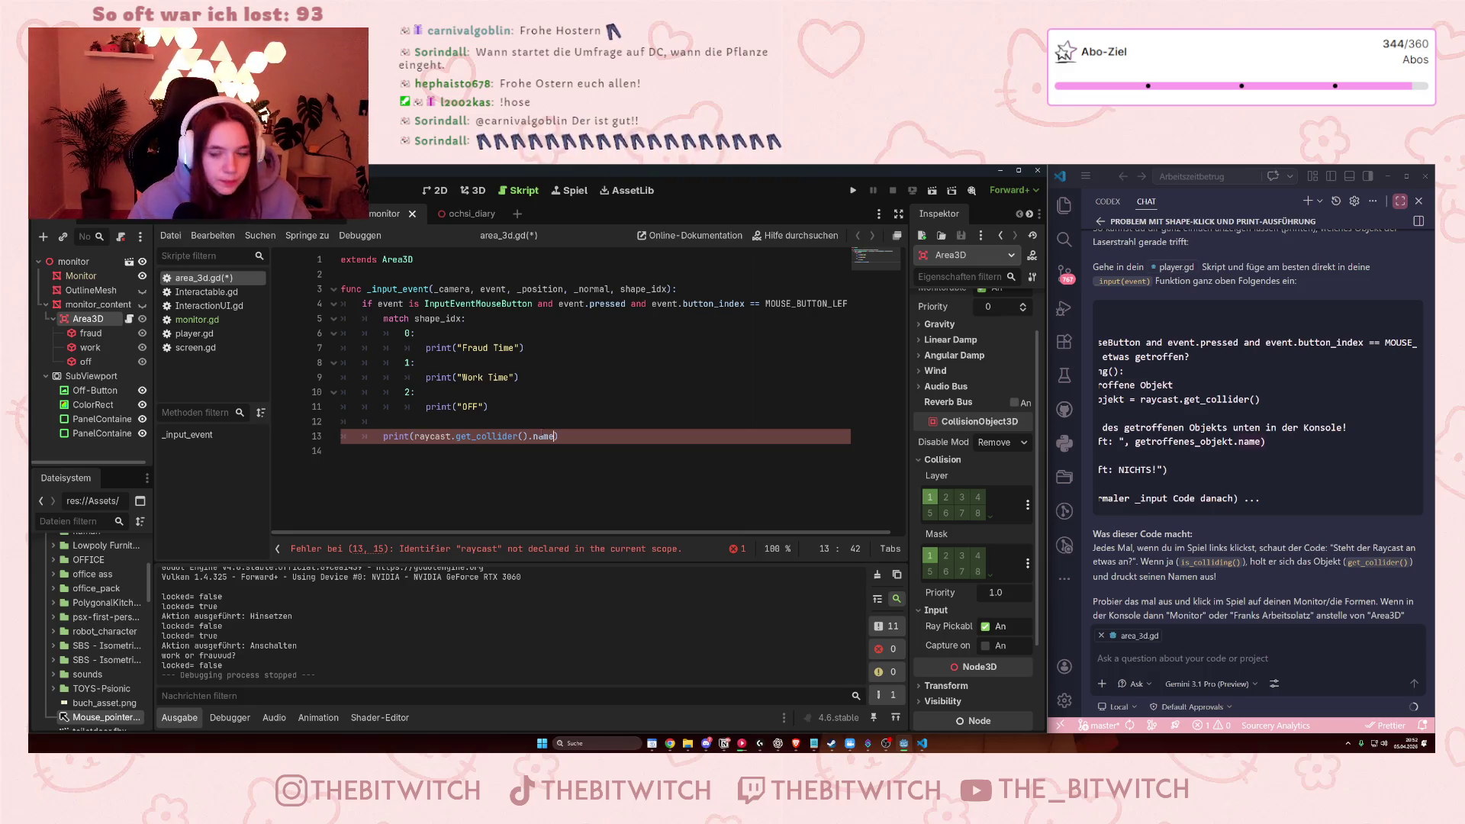
mouse_move(1215, 509)
left_mouse_down()
mouse_move(1127, 499)
mouse_move(1146, 500)
left_mouse_up()
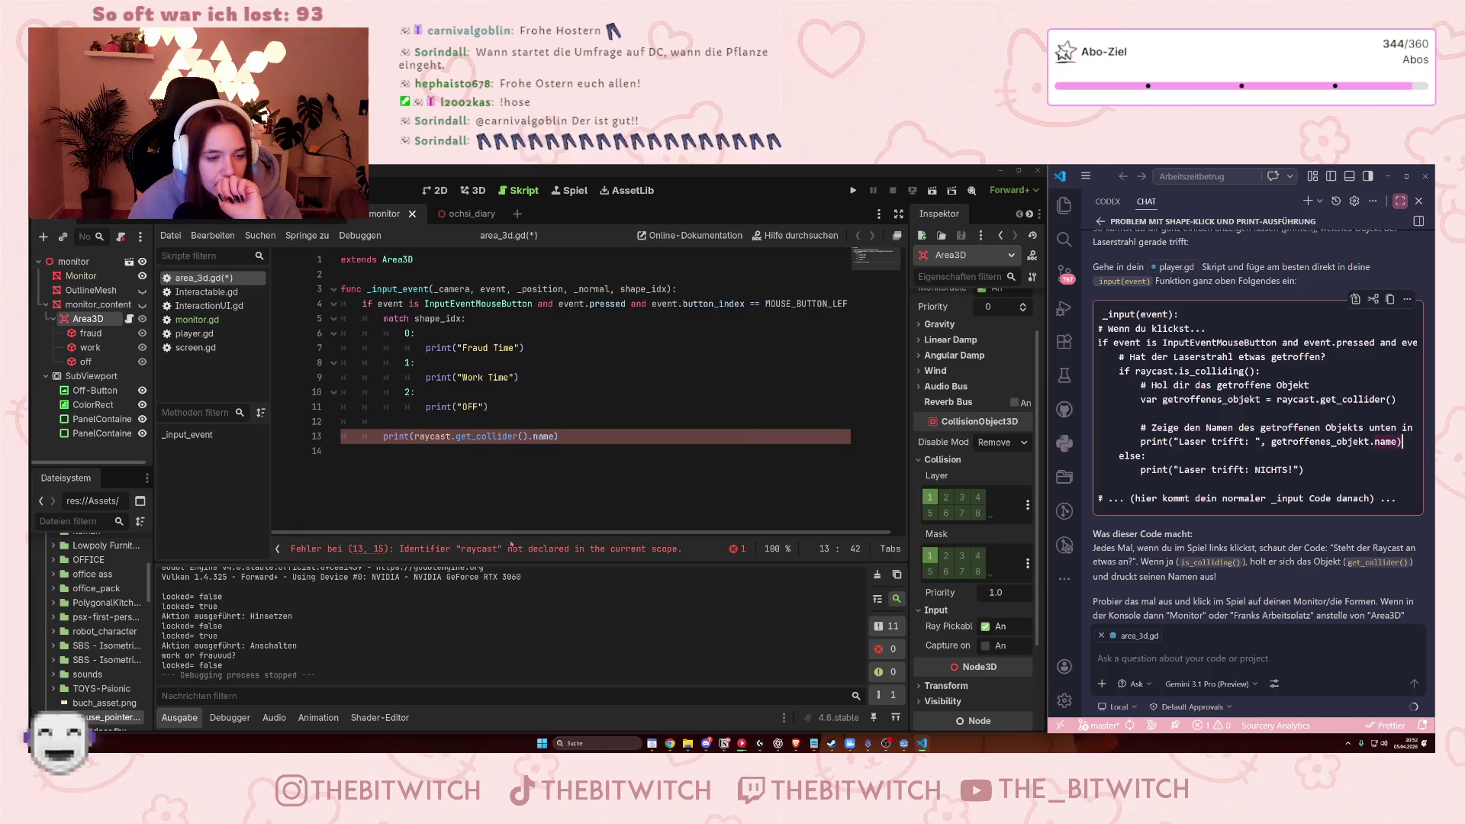
left_click(397, 450)
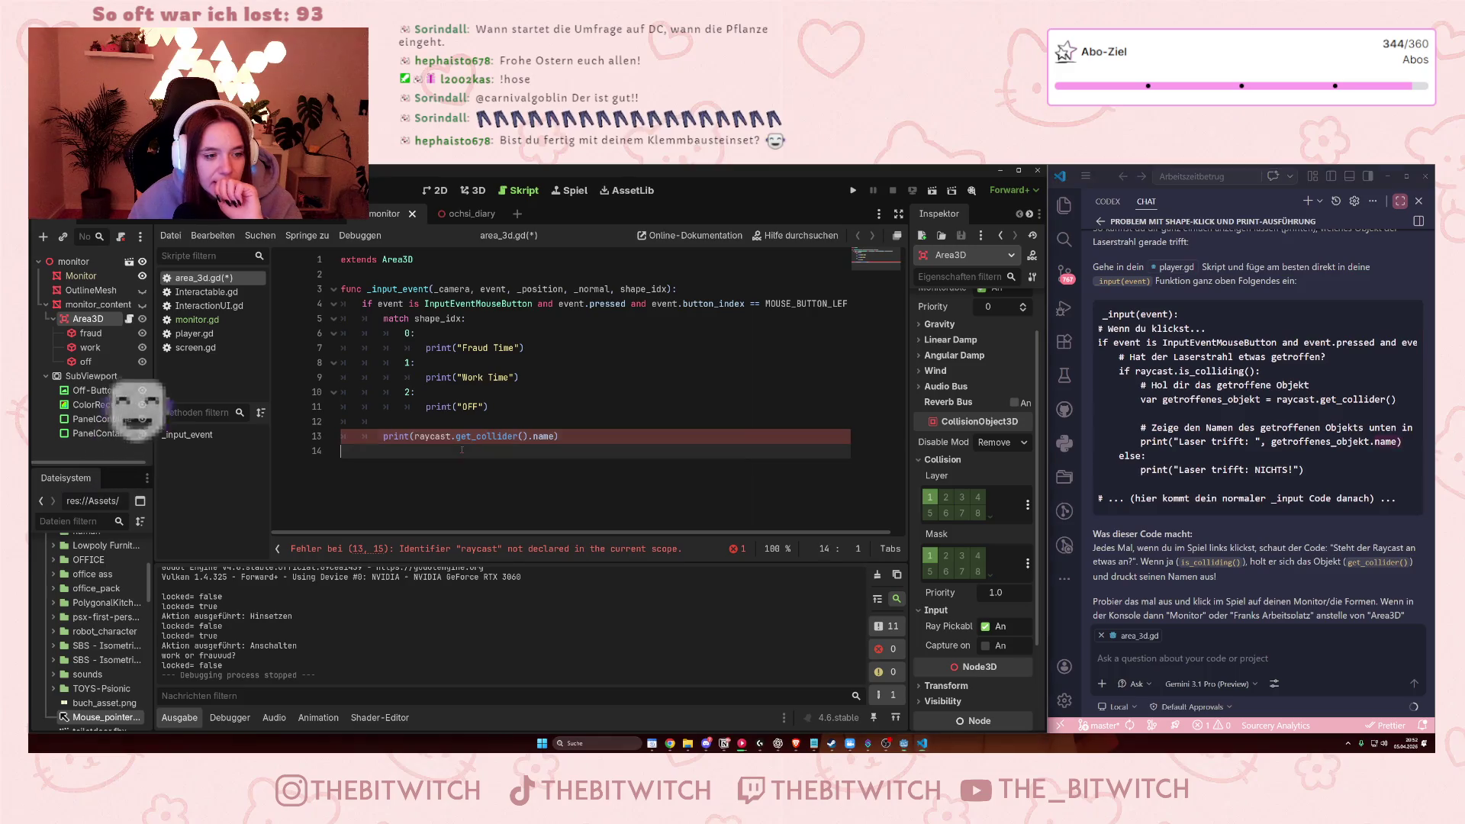